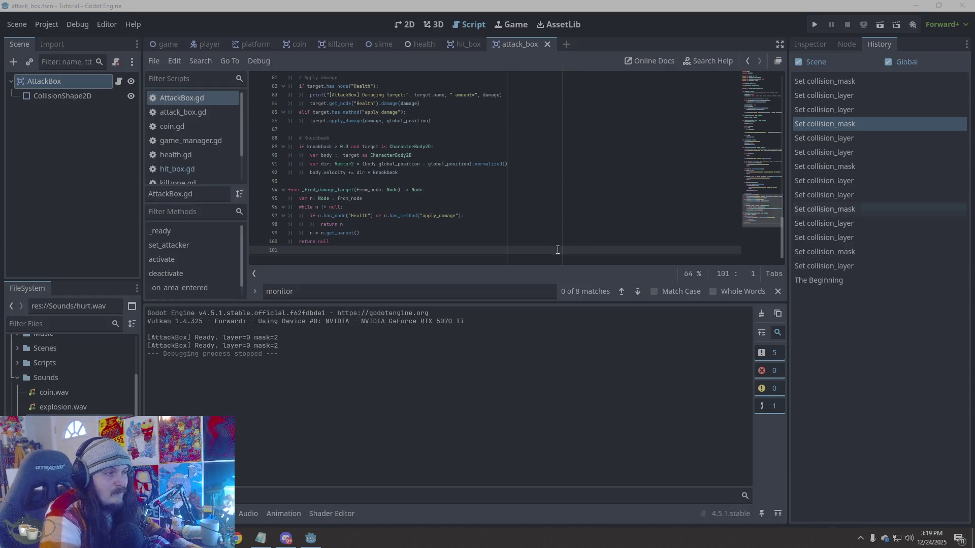
- Replace all of AttackBox.gd's code with the pasted new code
right_click(516, 192)
click(525, 304)
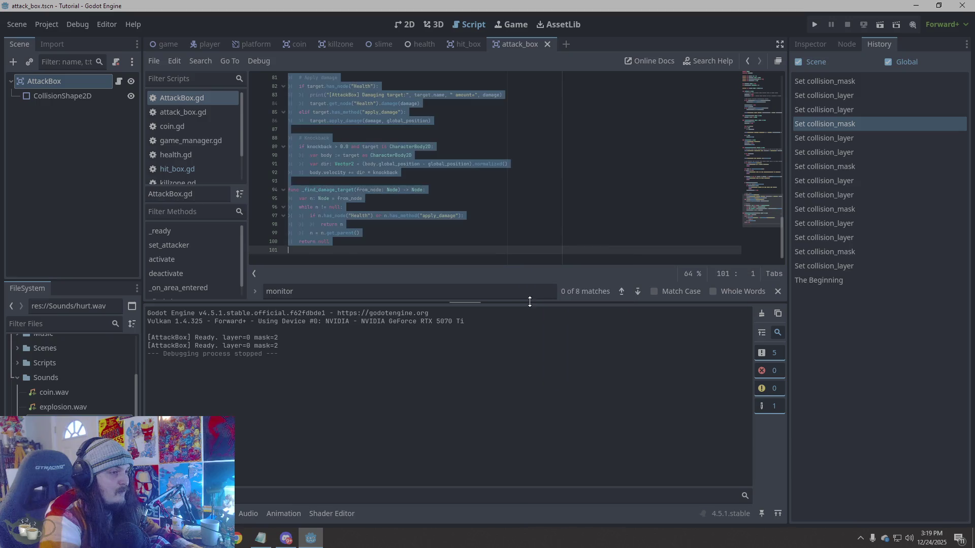
key(ctrl+v)
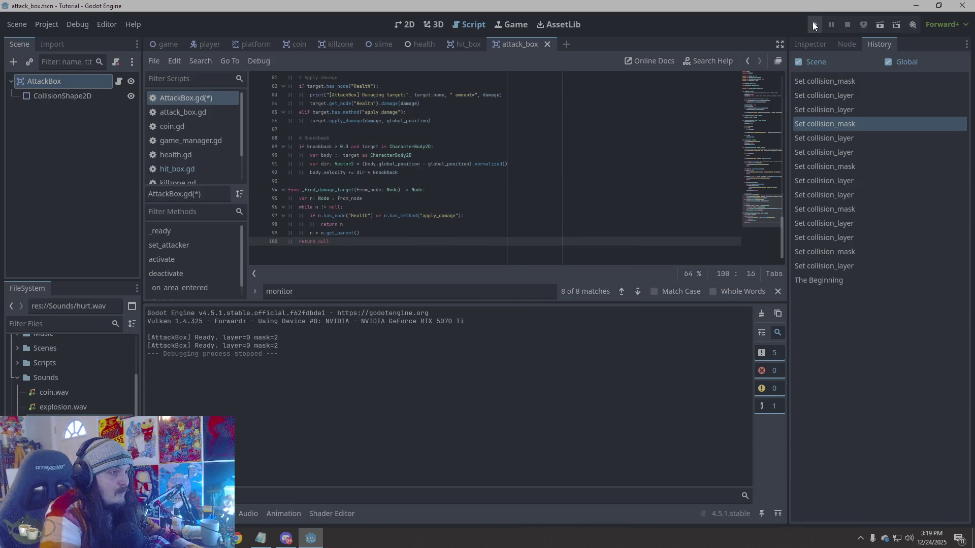
- Run the project briefly, then stop the game and return to the script
click(814, 24)
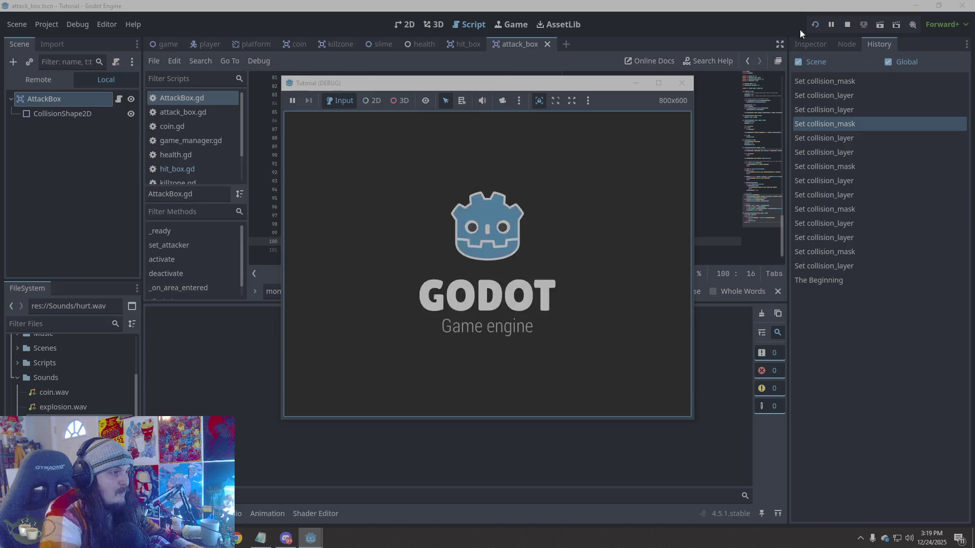
click(682, 82)
click(474, 250)
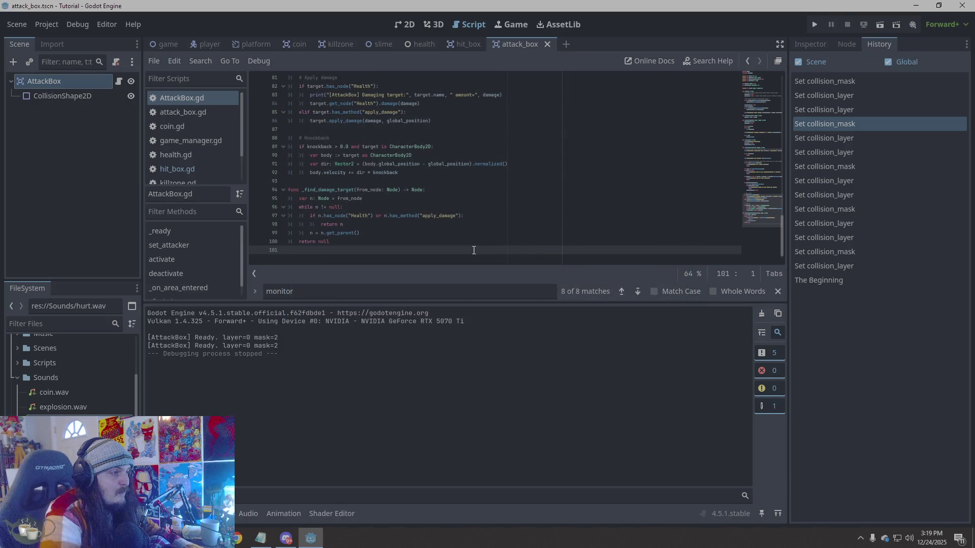
- Review AttackBox.gd from the latest collision_mask History entry down to lines 99–101
scroll(467, 239, up, 15)
click(842, 81)
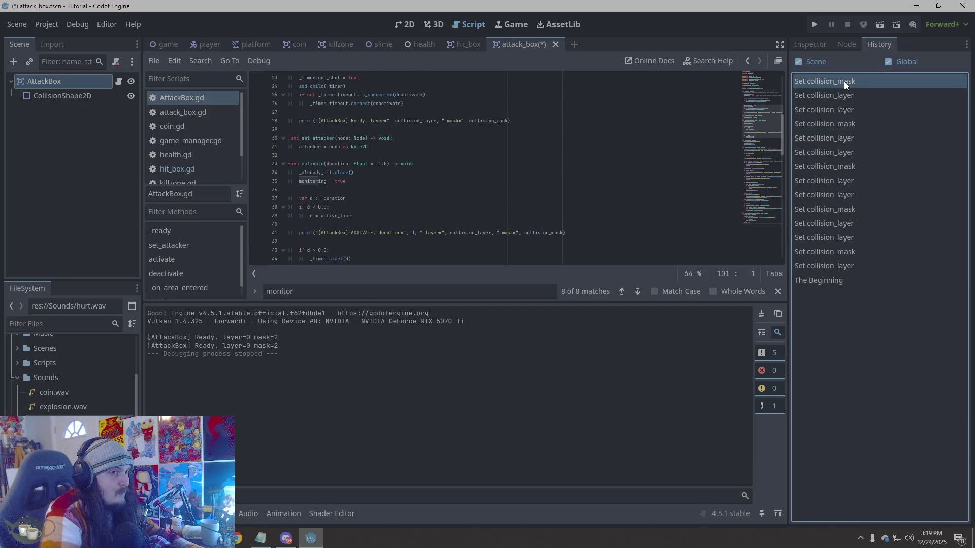
scroll(495, 237, up, 5)
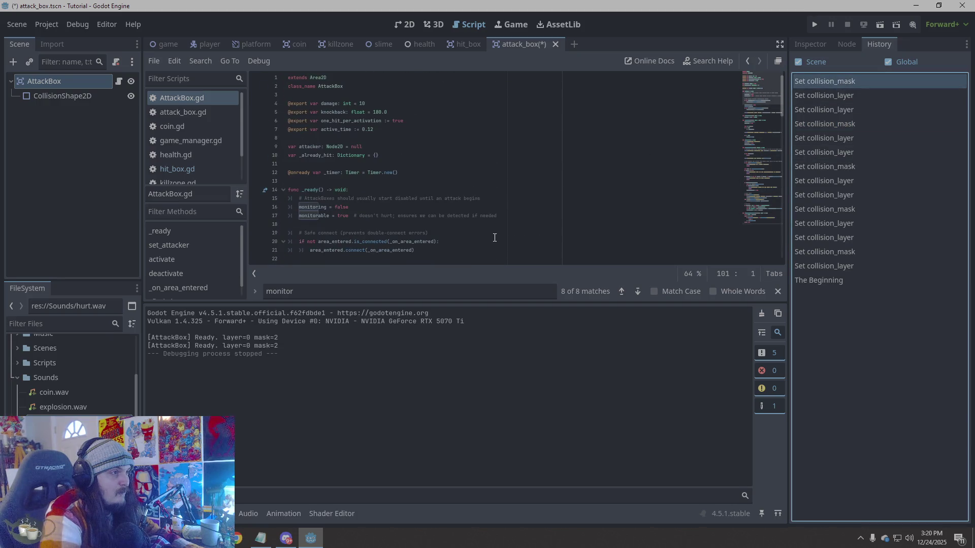
scroll(495, 238, down, 20)
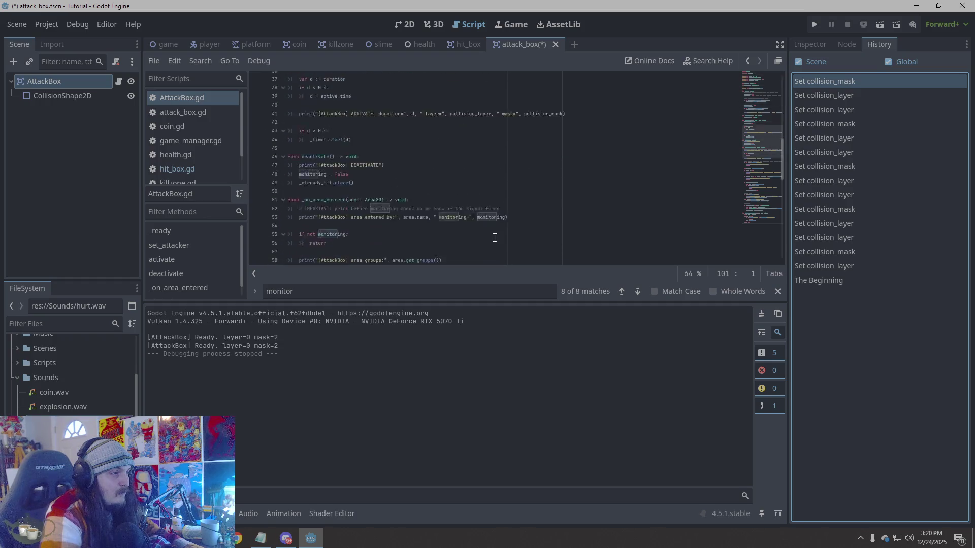
scroll(494, 238, down, 3)
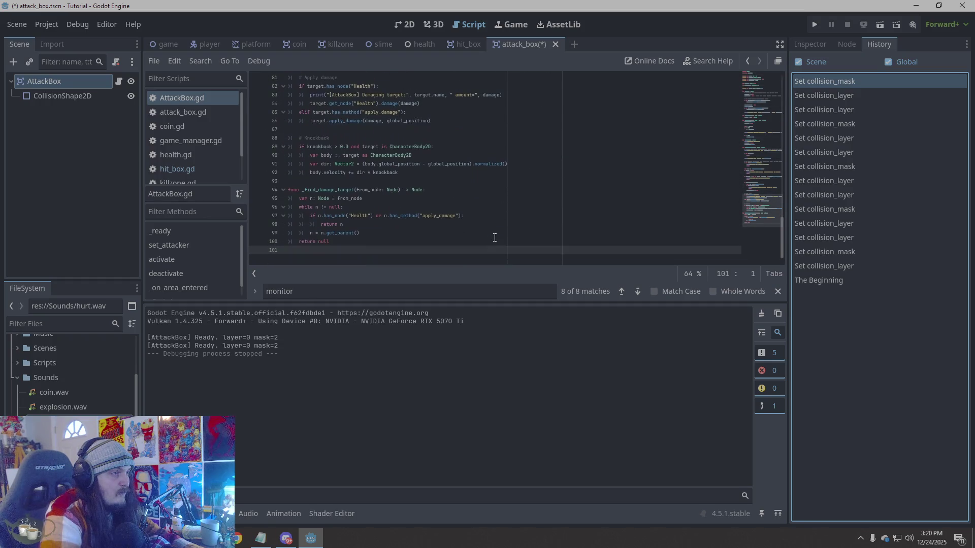
click(495, 237)
click(491, 253)
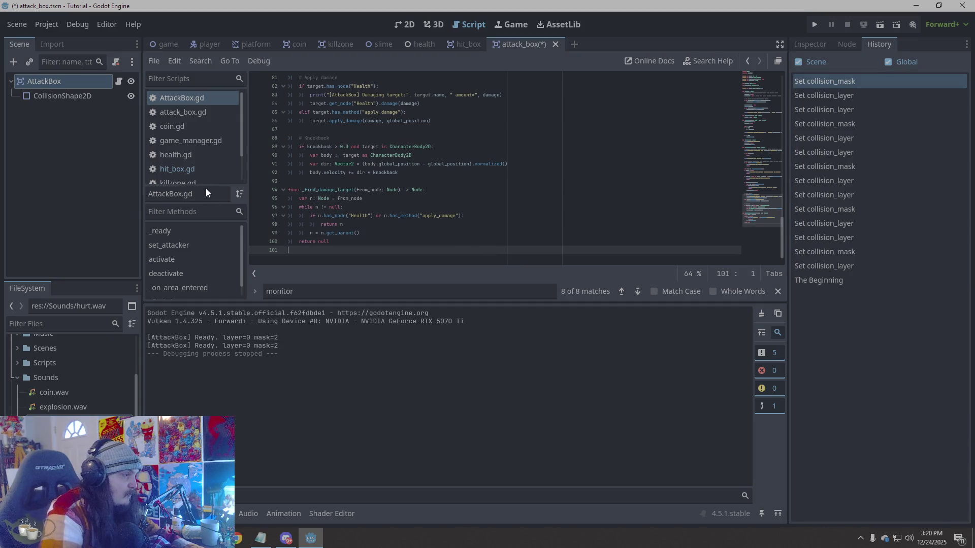
- Collapse the Sounds folder in FileSystem and look over the scene tree panel
click(16, 376)
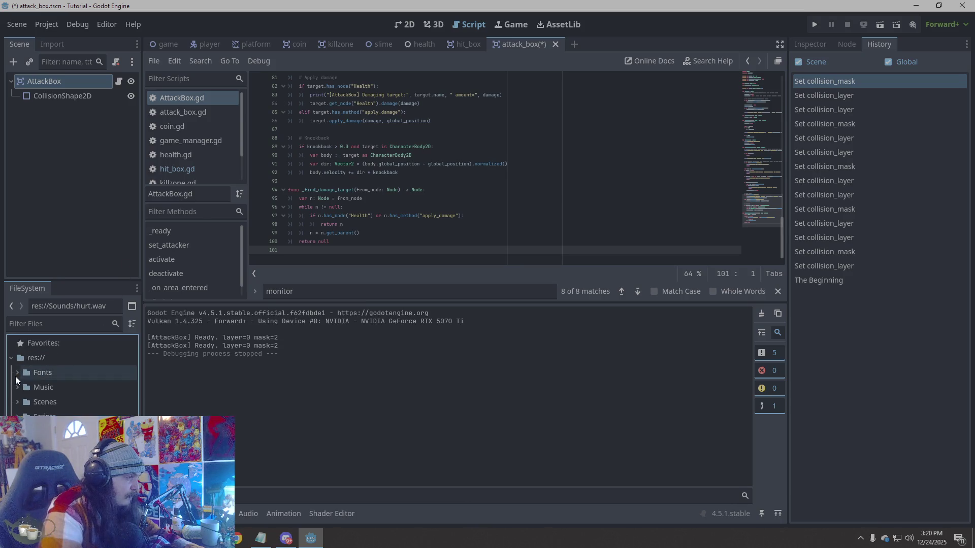
click(35, 161)
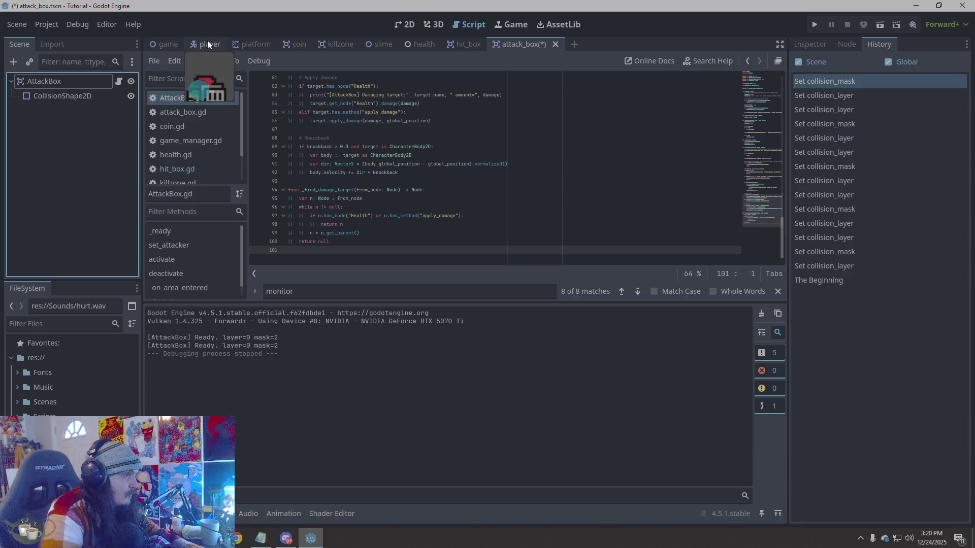
scroll(193, 158, down, 1)
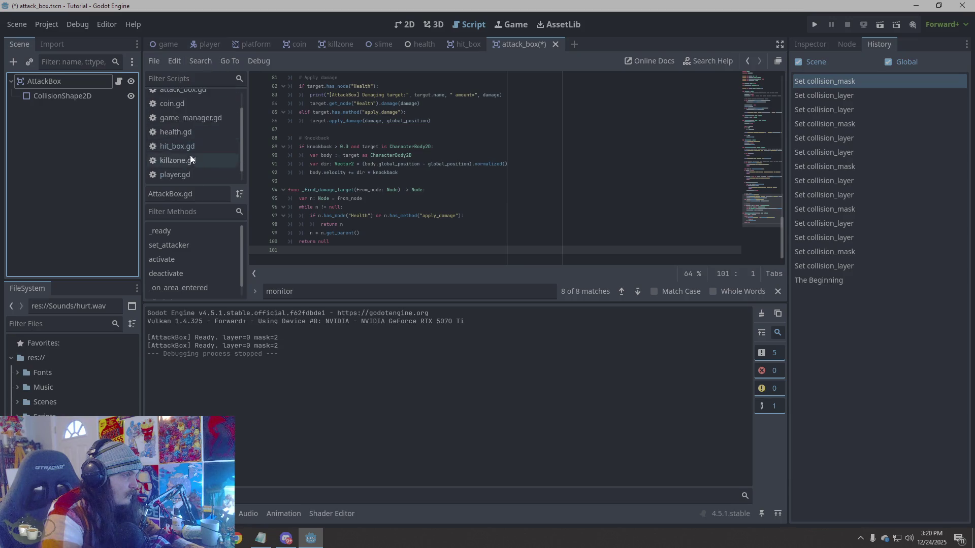
scroll(188, 145, up, 2)
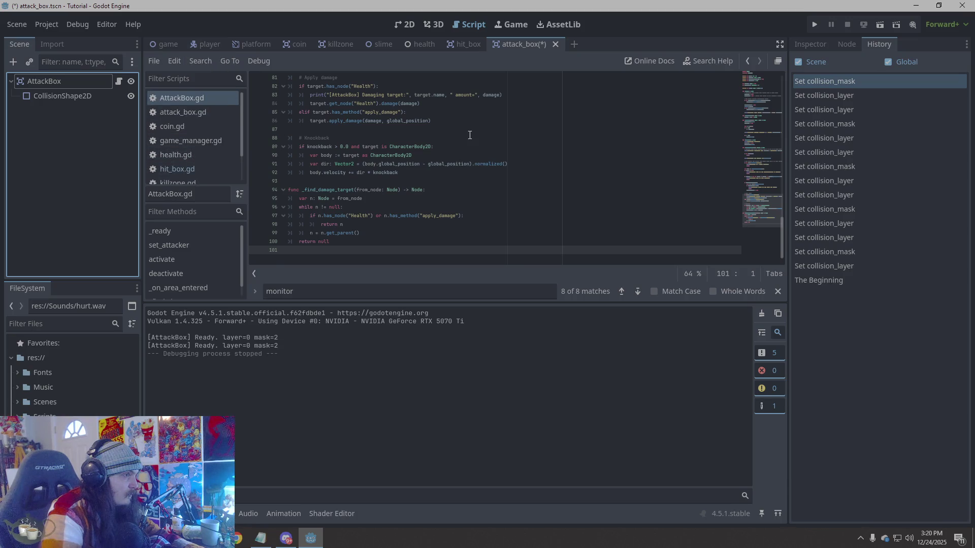
scroll(465, 135, up, 4)
scroll(465, 135, down, 4)
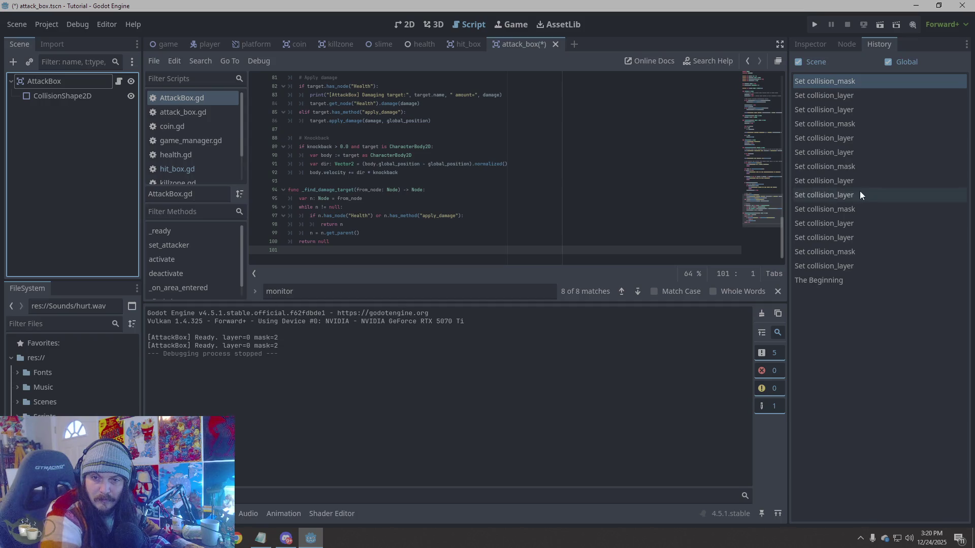
click(563, 325)
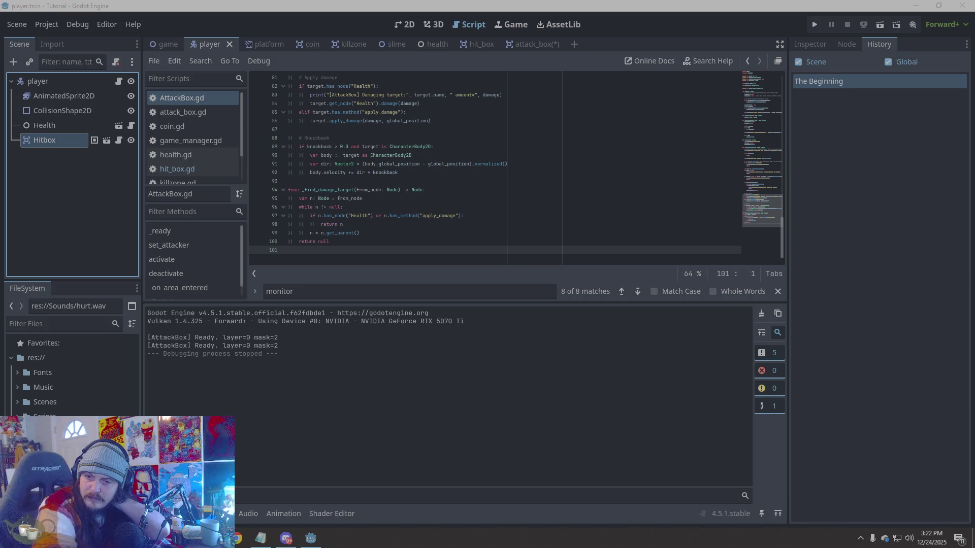
- Switch to the coin scene and open its coin.gd script
click(67, 151)
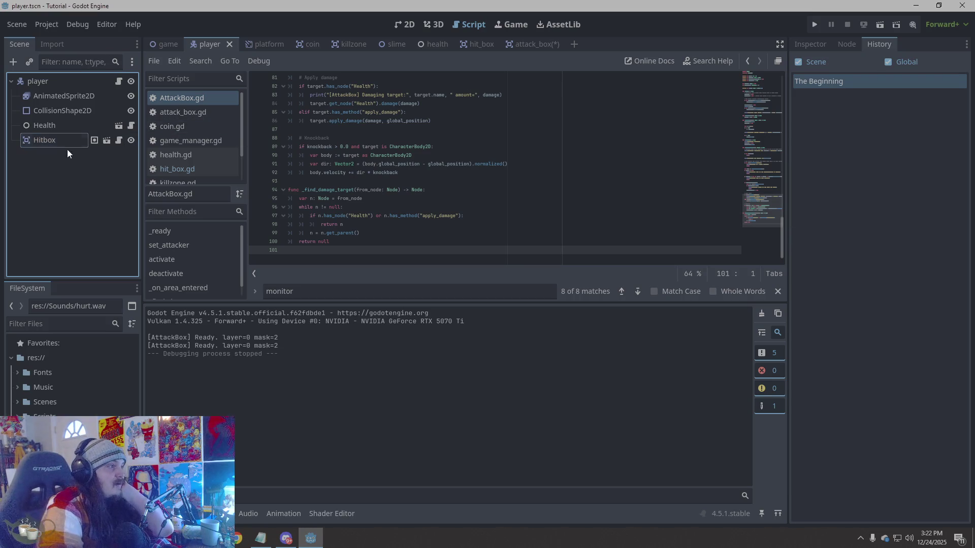
click(315, 43)
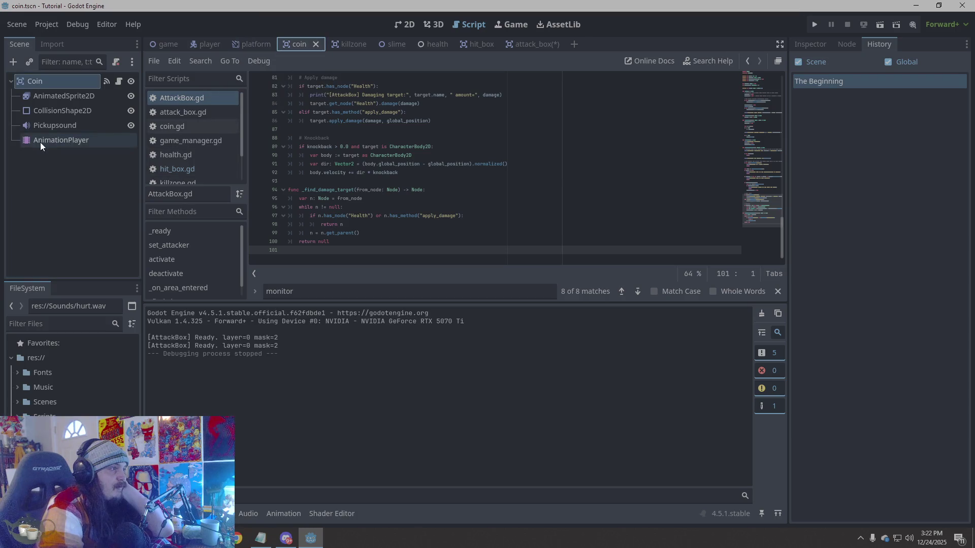
click(78, 97)
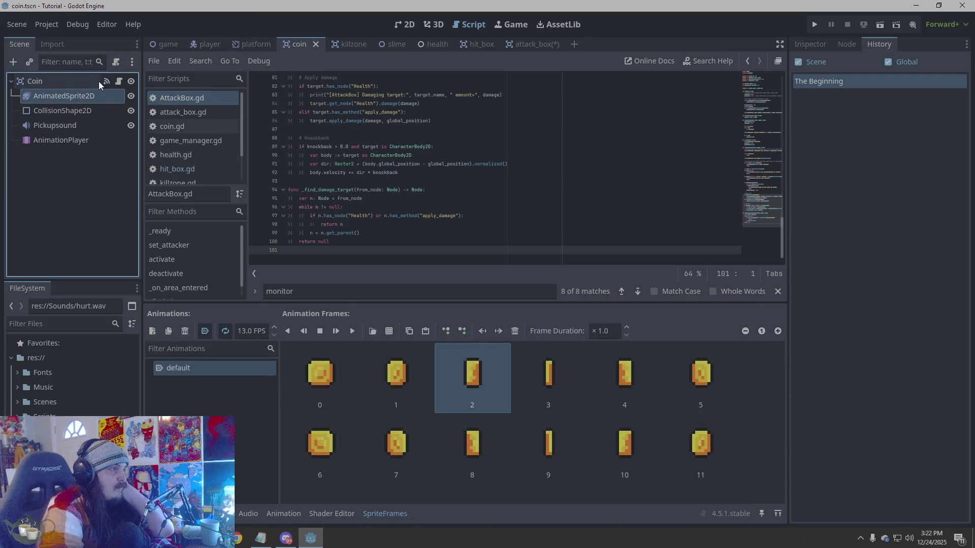
click(119, 81)
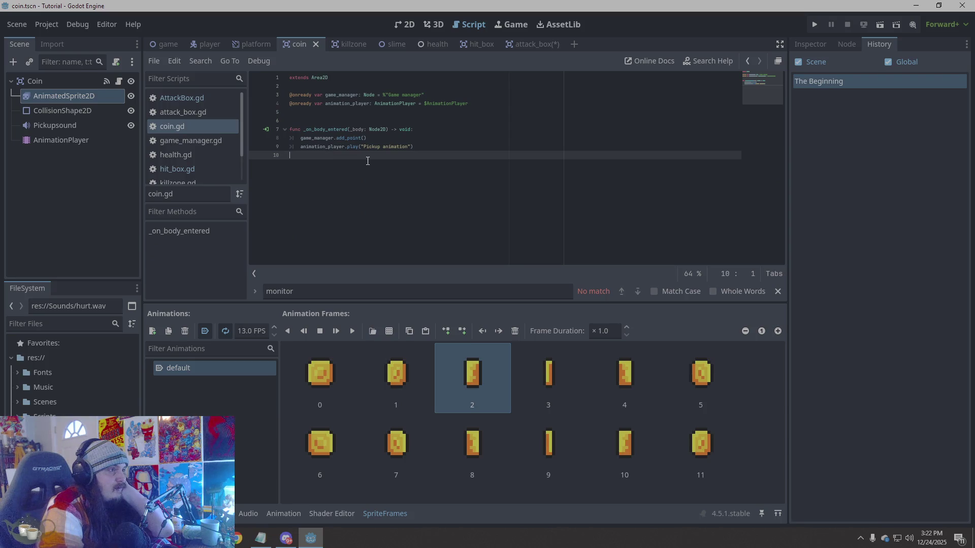
- Inspect _on_body_entered's Pickup call, then view AnimationPlayer's Pickup animation tracks
drag(421, 148, 365, 124)
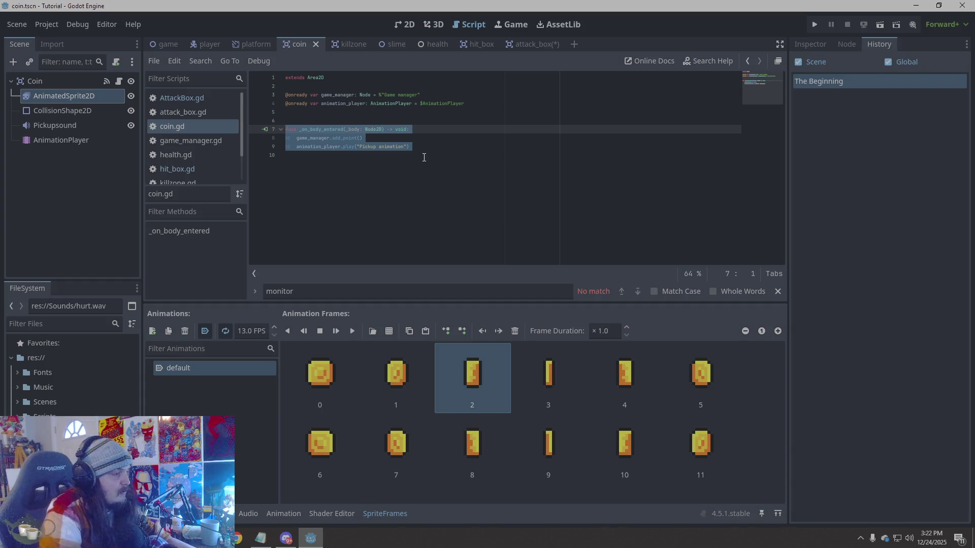
drag(432, 146, 283, 142)
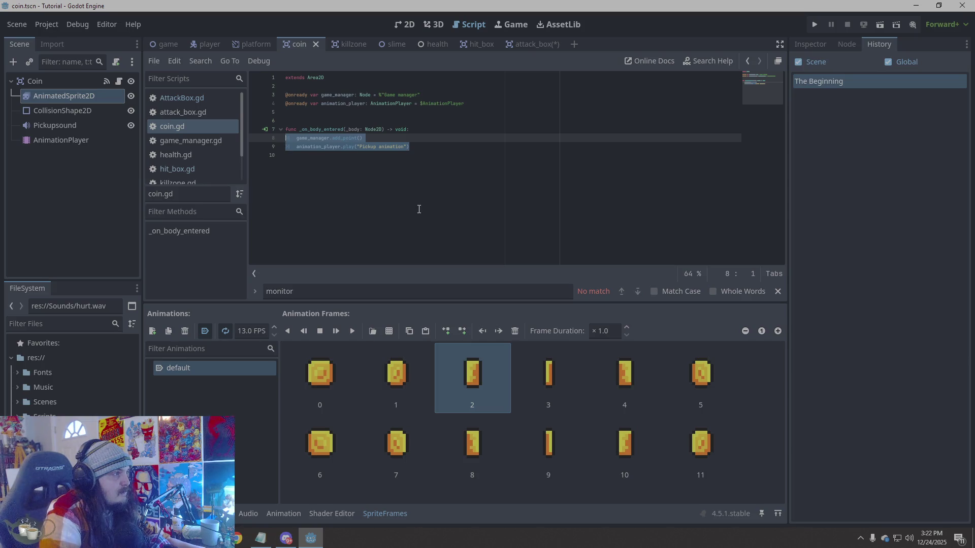
click(413, 206)
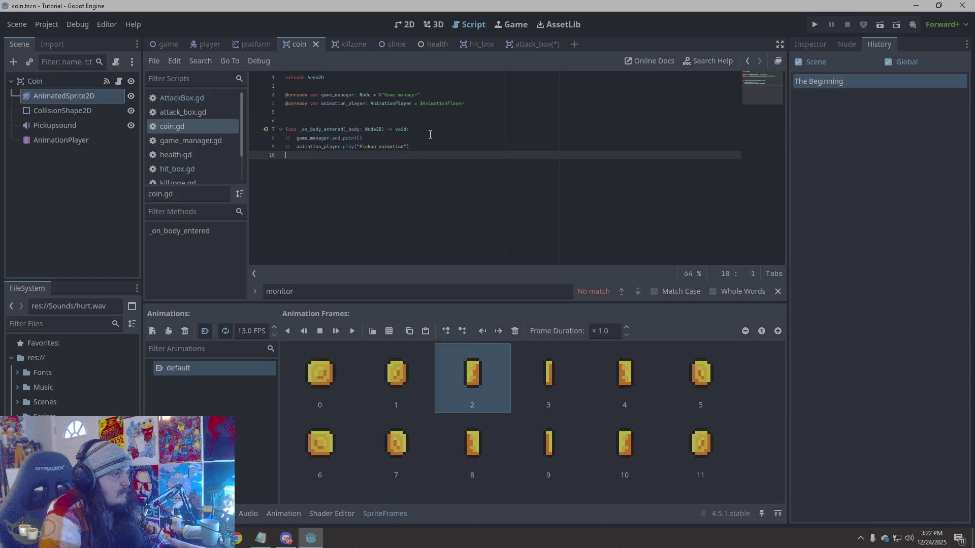
click(411, 104)
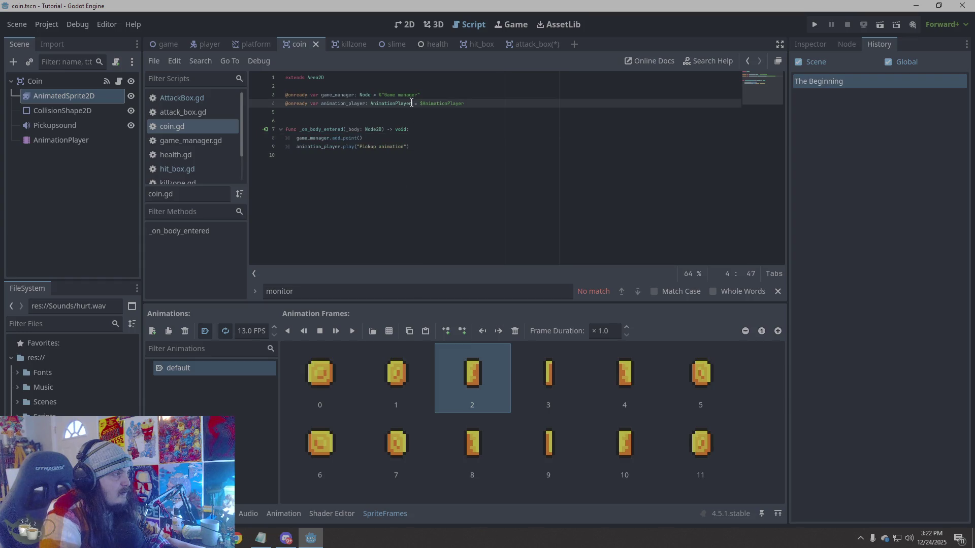
click(73, 141)
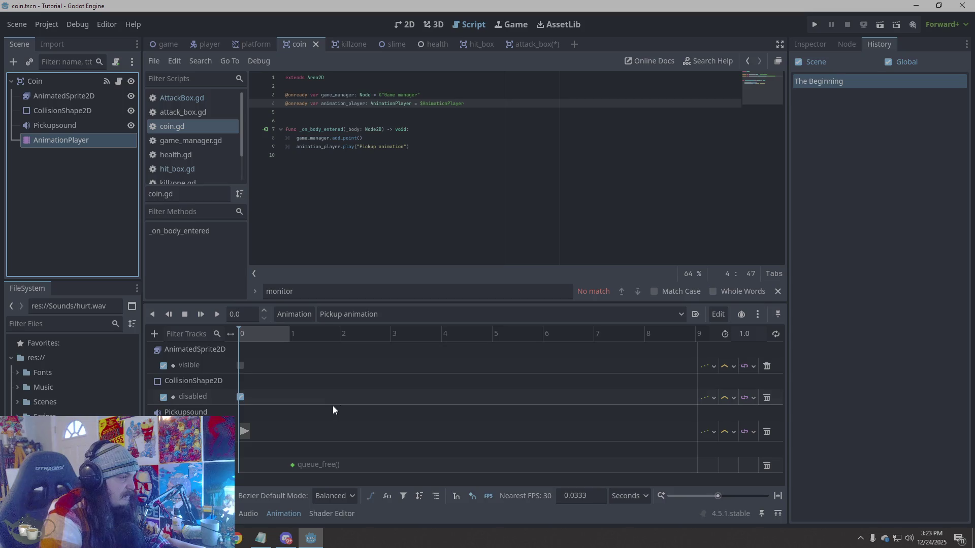
click(78, 224)
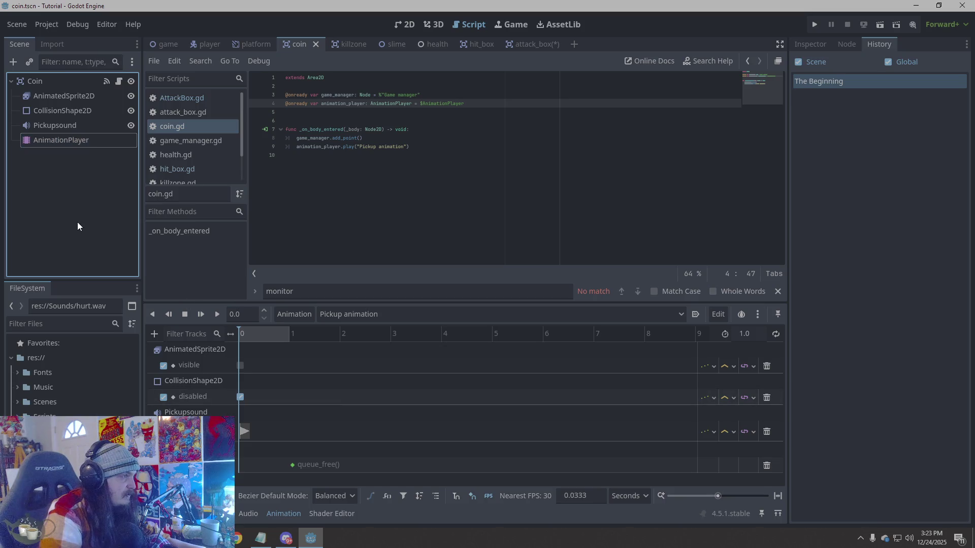
- Check the attack_box scene's add-node options without adding anything
click(532, 43)
right_click(79, 163)
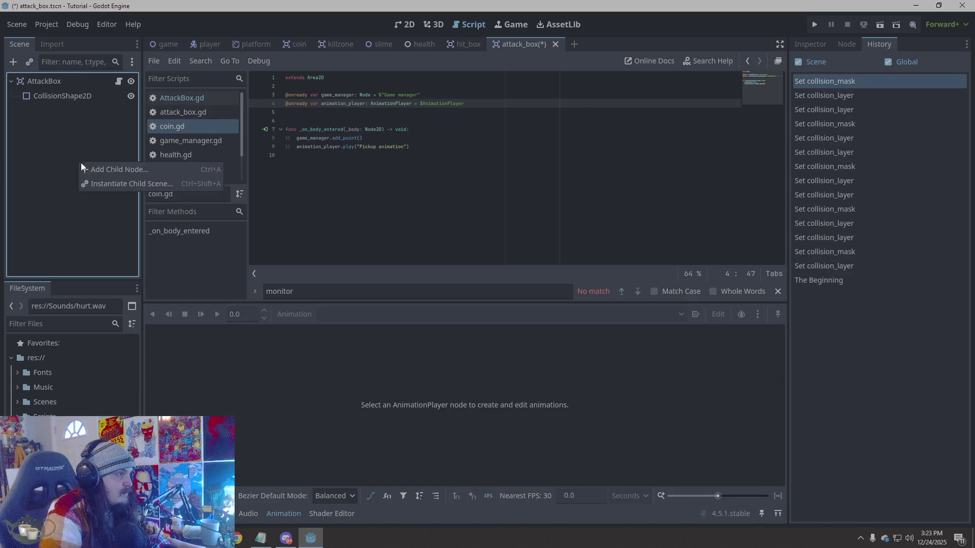
click(97, 140)
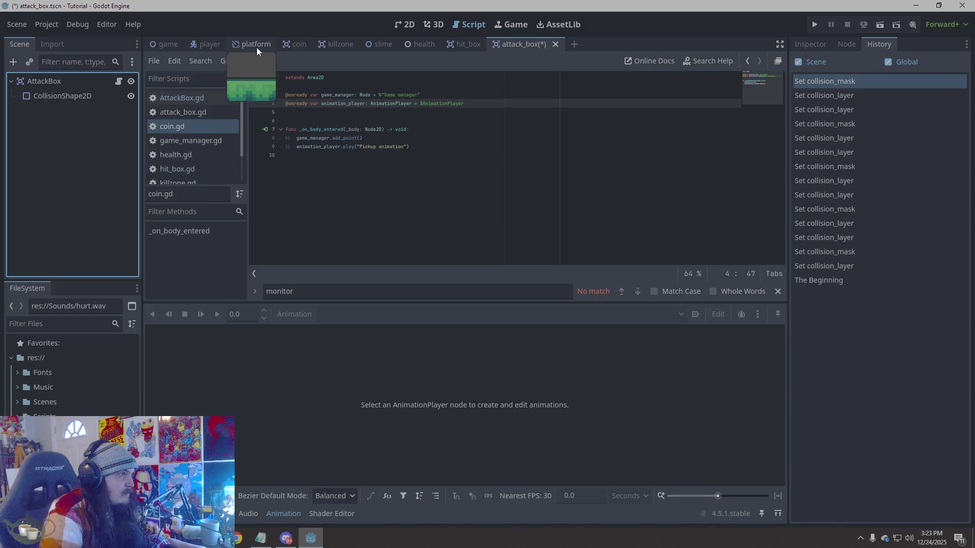
- Add an AnimationPlayer child under the player root and hide the Animation panel
click(209, 40)
right_click(50, 173)
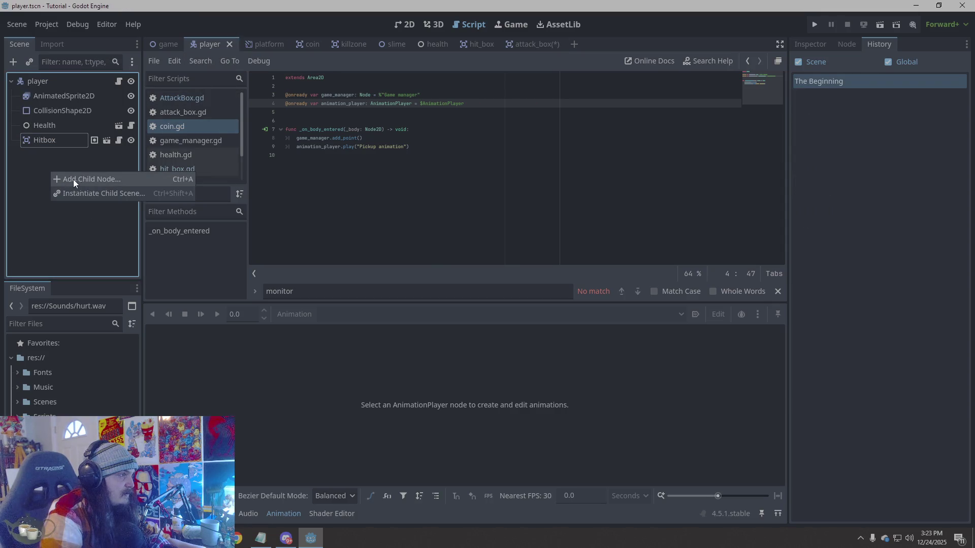
click(73, 178)
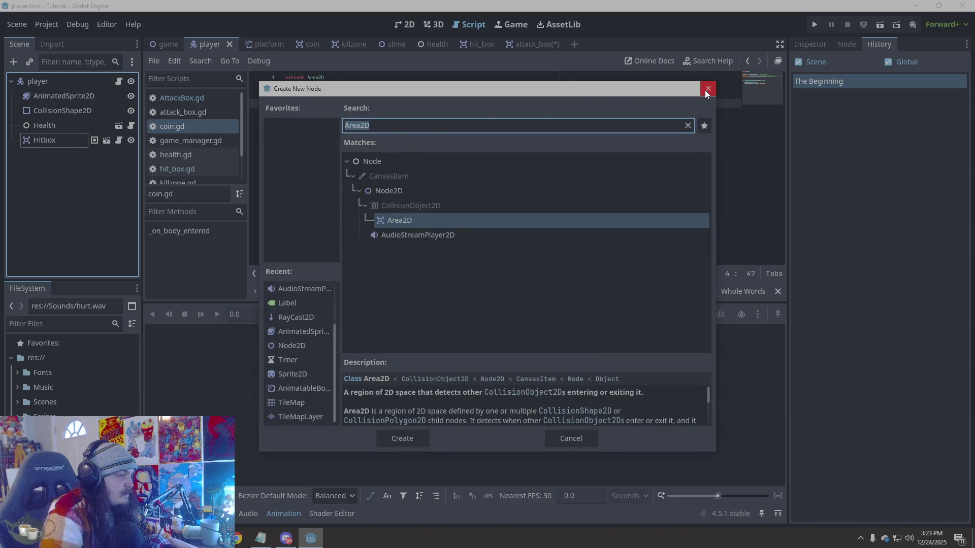
text(animation)
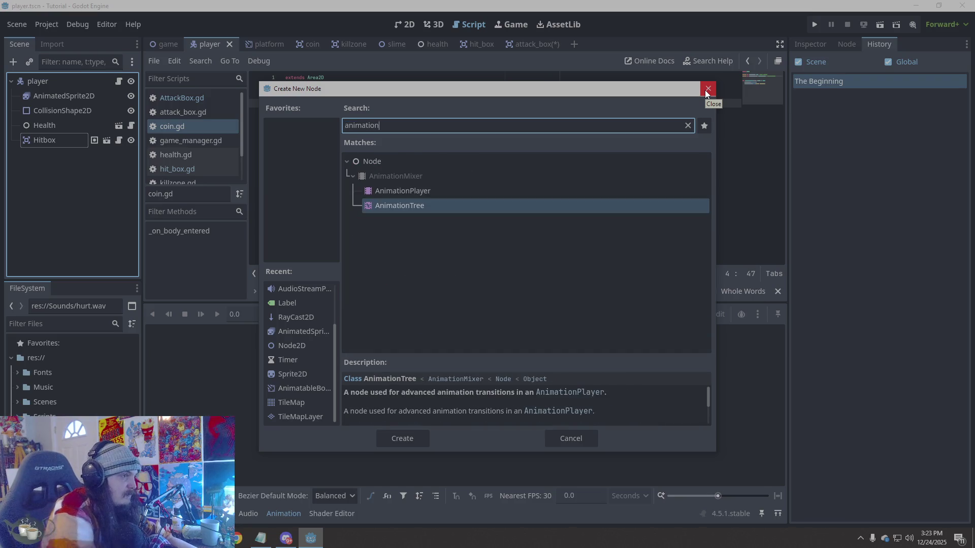
click(402, 190)
key(Return)
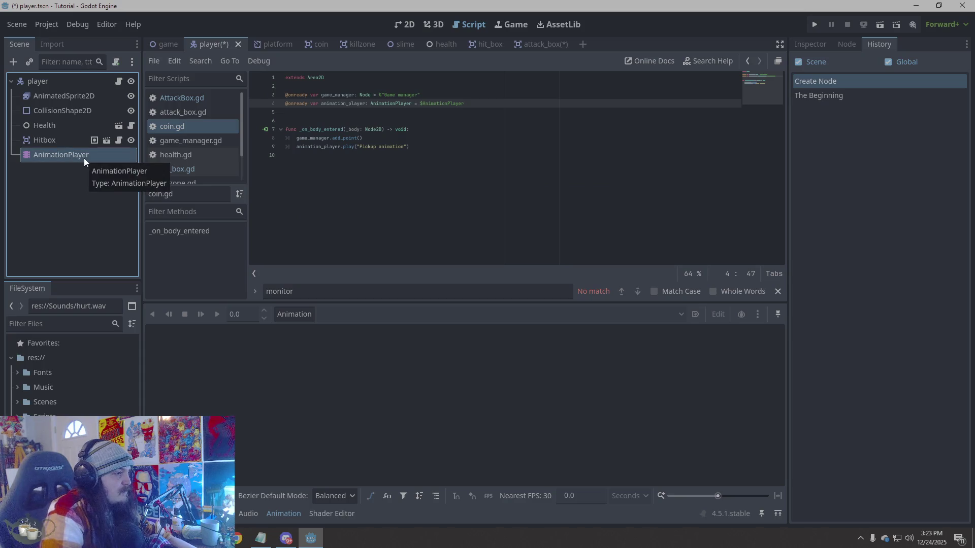
click(273, 517)
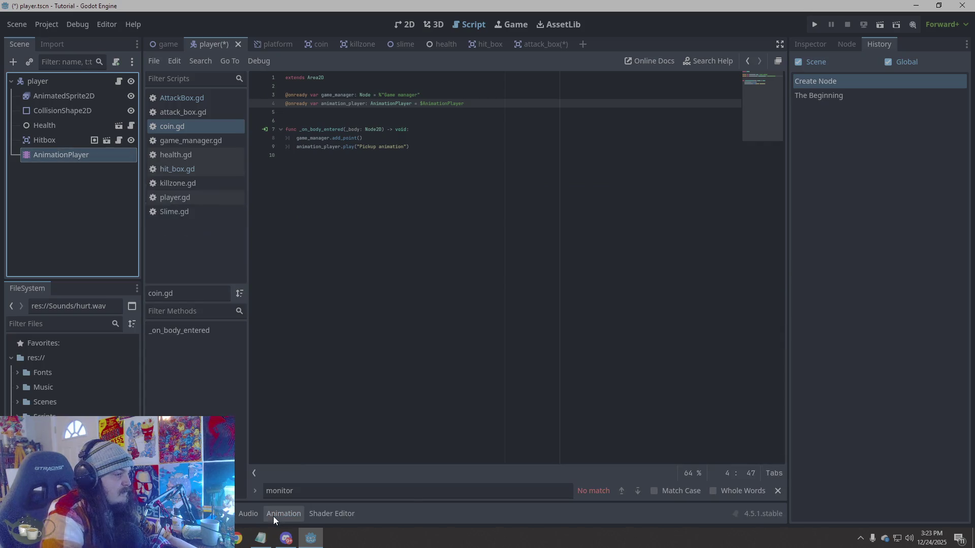
- Select the player's AnimationPlayer and create a new animation named Hit
click(273, 516)
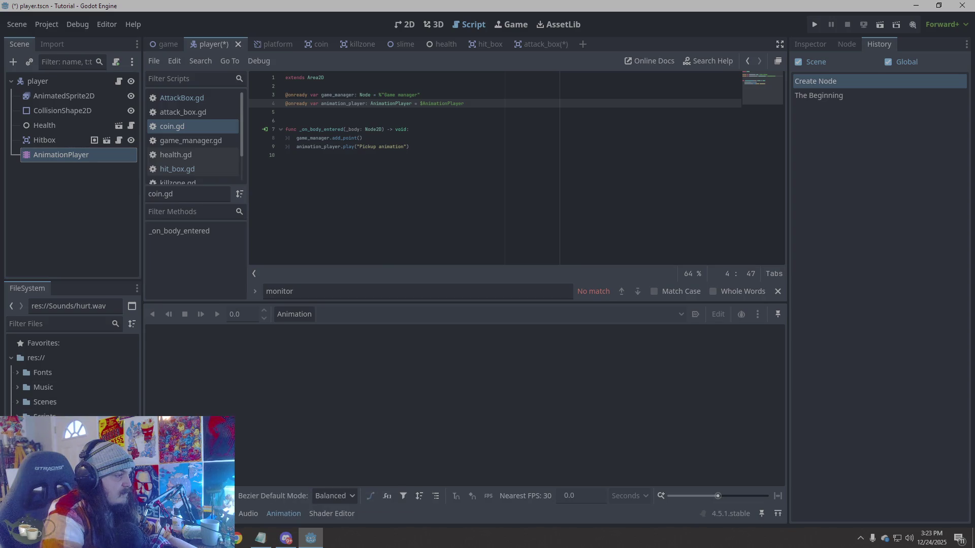
scroll(71, 396, down, 2)
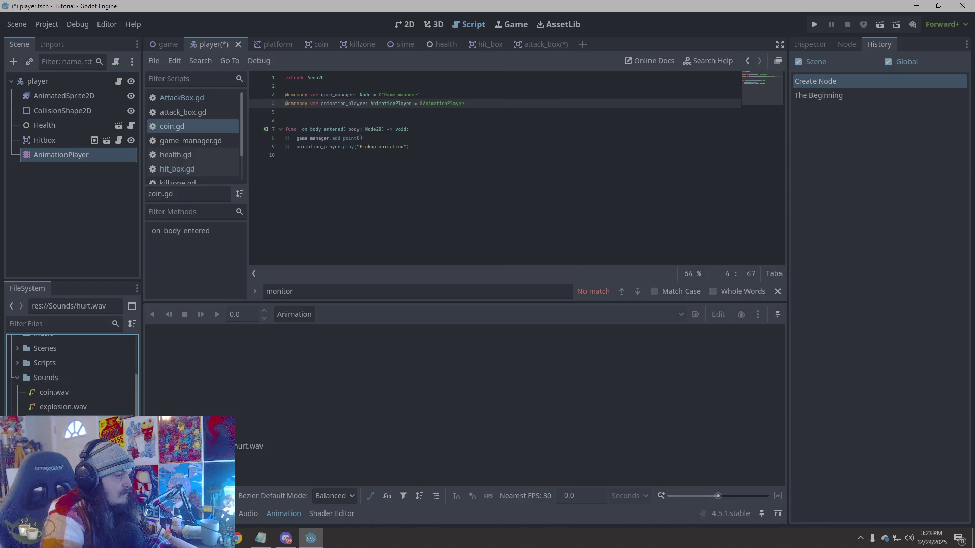
click(275, 510)
click(275, 510)
click(51, 161)
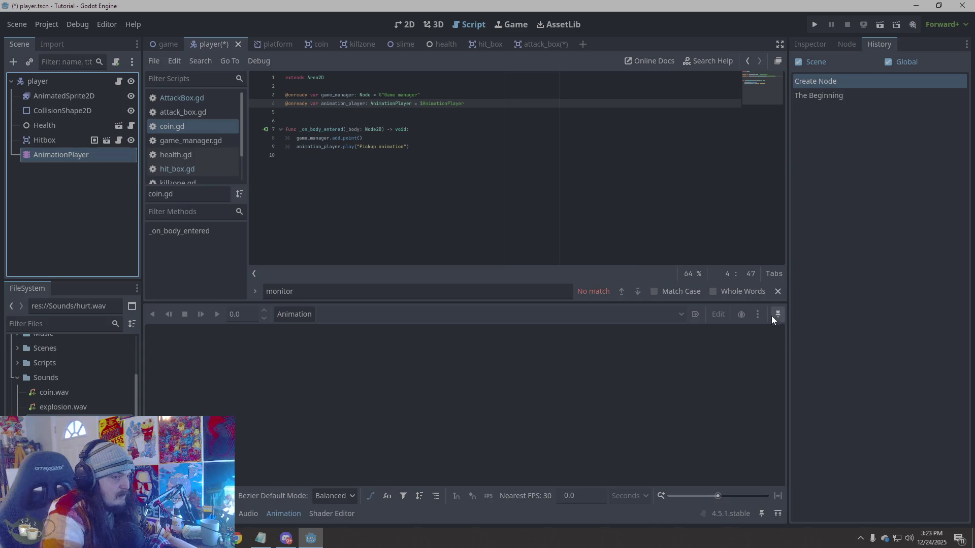
click(297, 317)
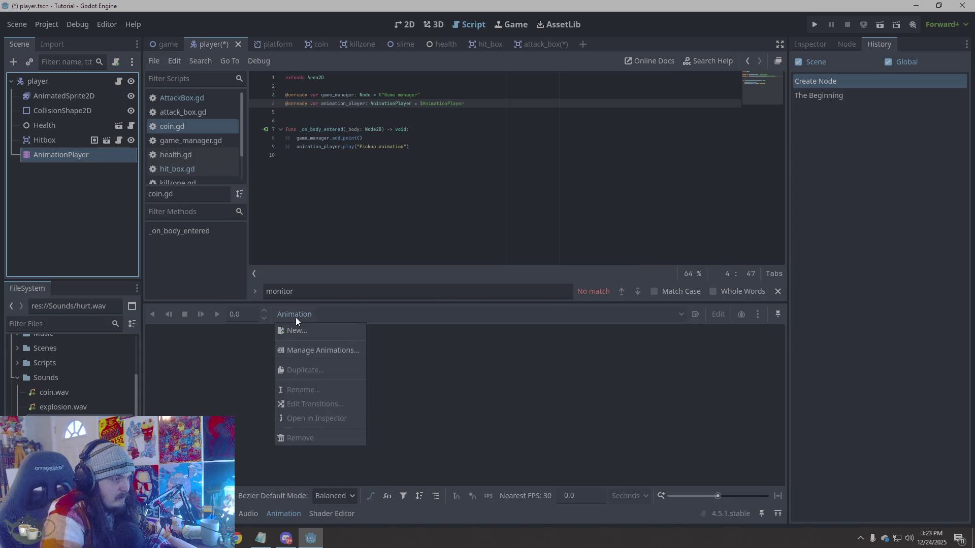
click(300, 331)
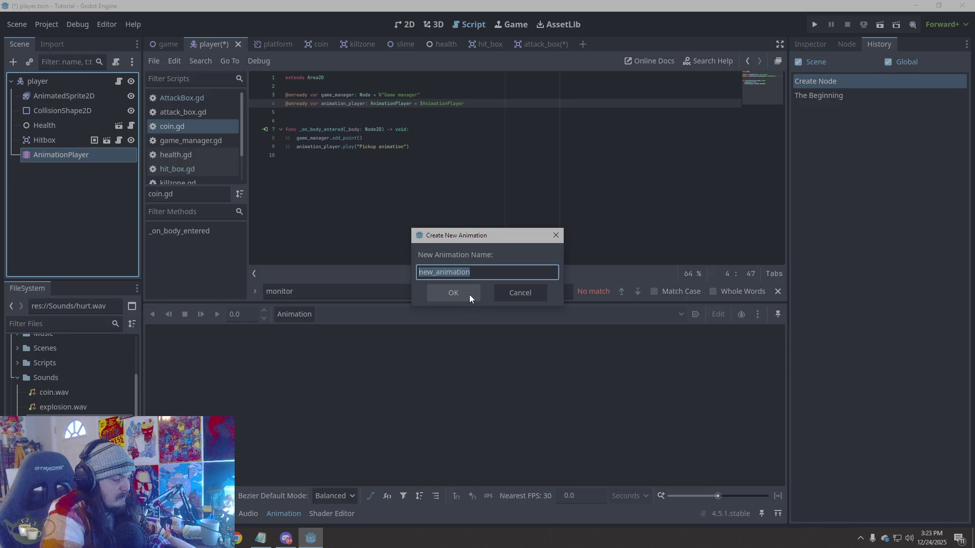
text(Hit)
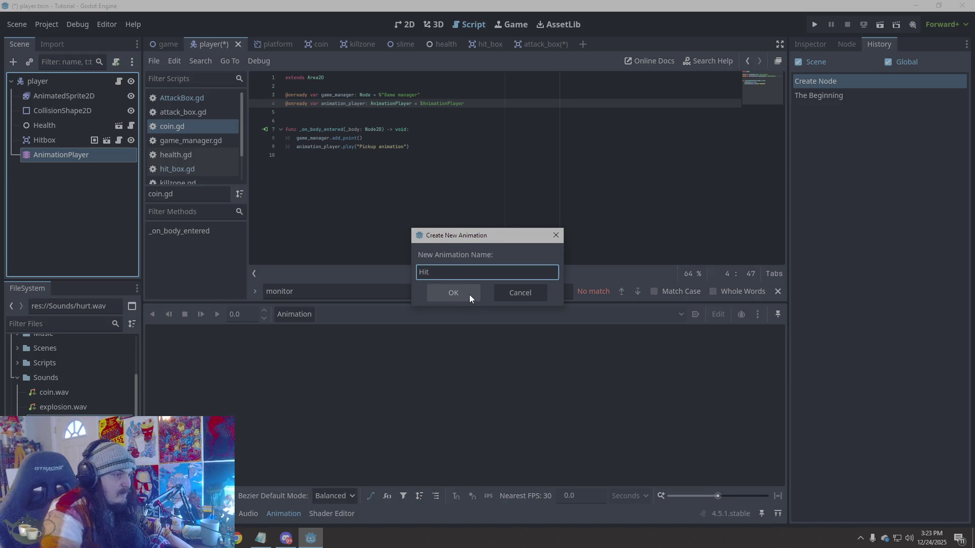
click(469, 295)
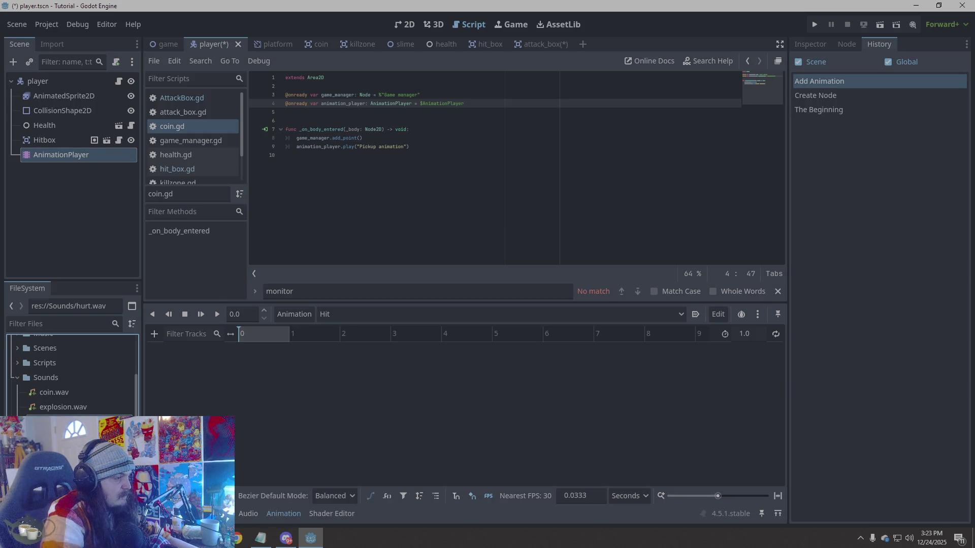
- Browse the track types and compare with the coin scene's animations
click(155, 336)
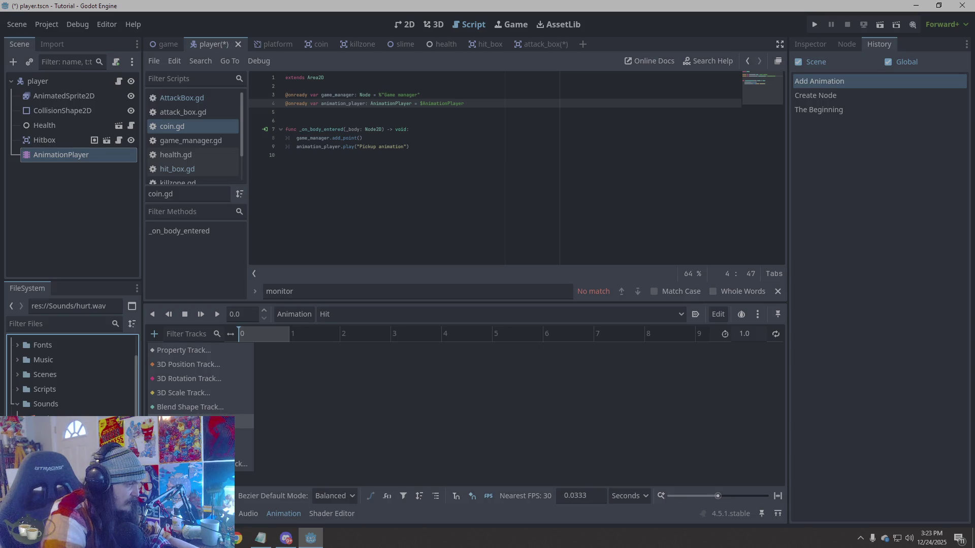
click(325, 420)
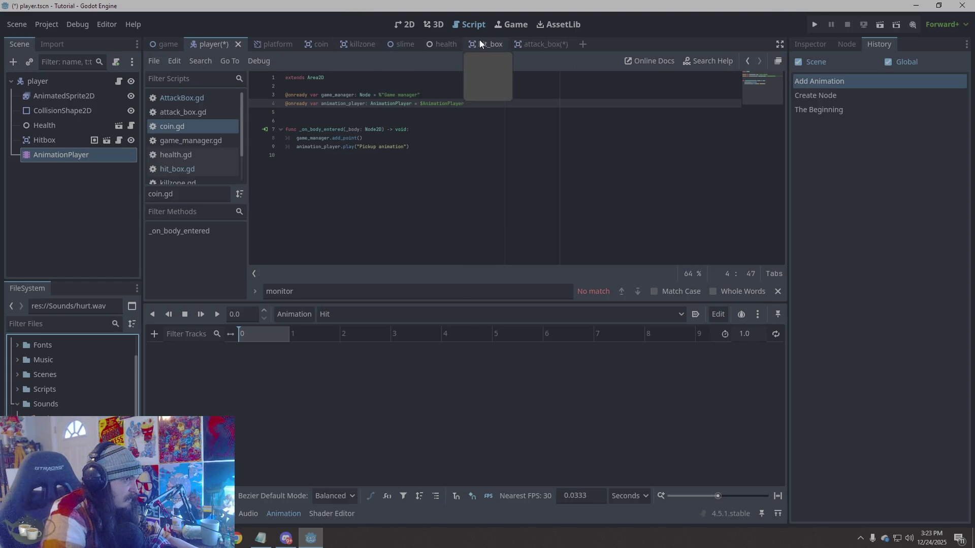
click(320, 44)
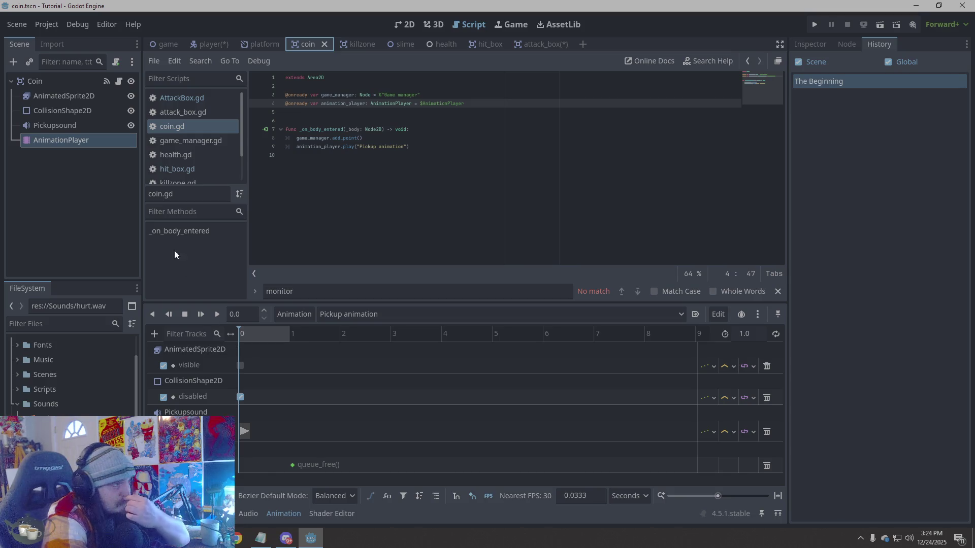
click(216, 44)
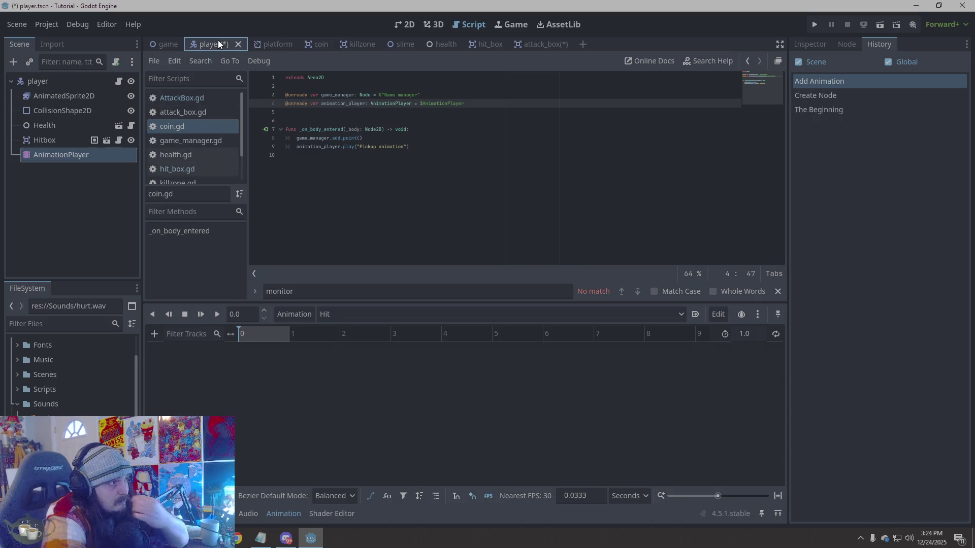
click(365, 311)
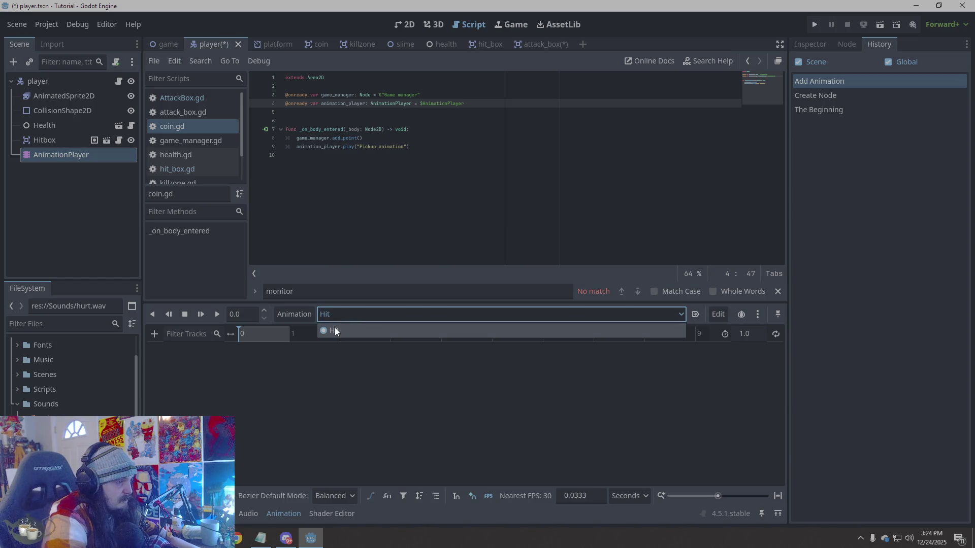
click(272, 397)
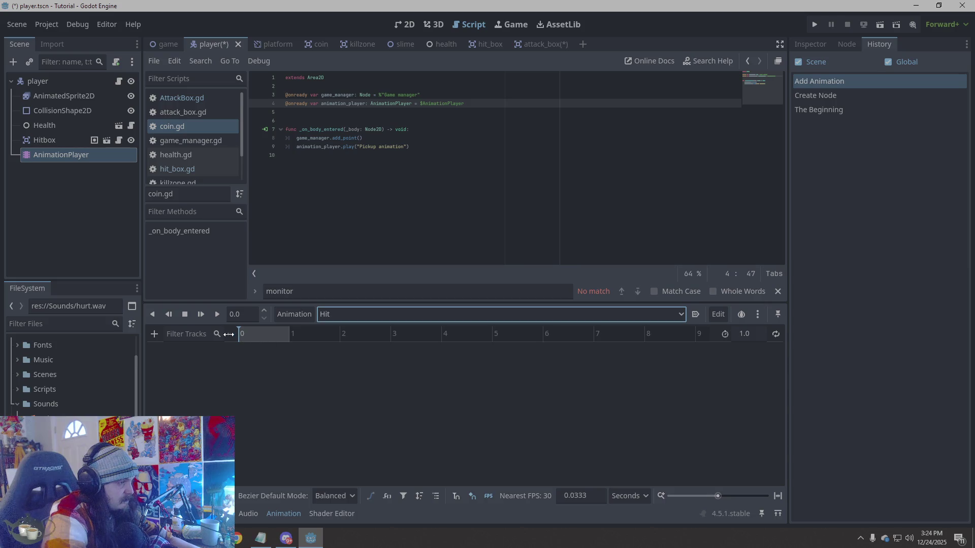
- Add a Call Method track for Hitbox to Hit, then drag hurt.wav in as a sound node
click(154, 334)
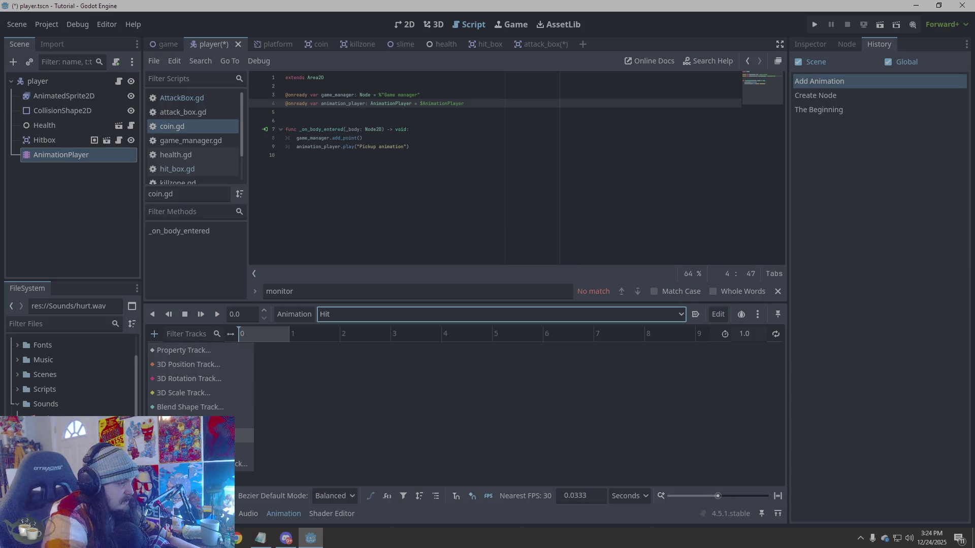
click(203, 435)
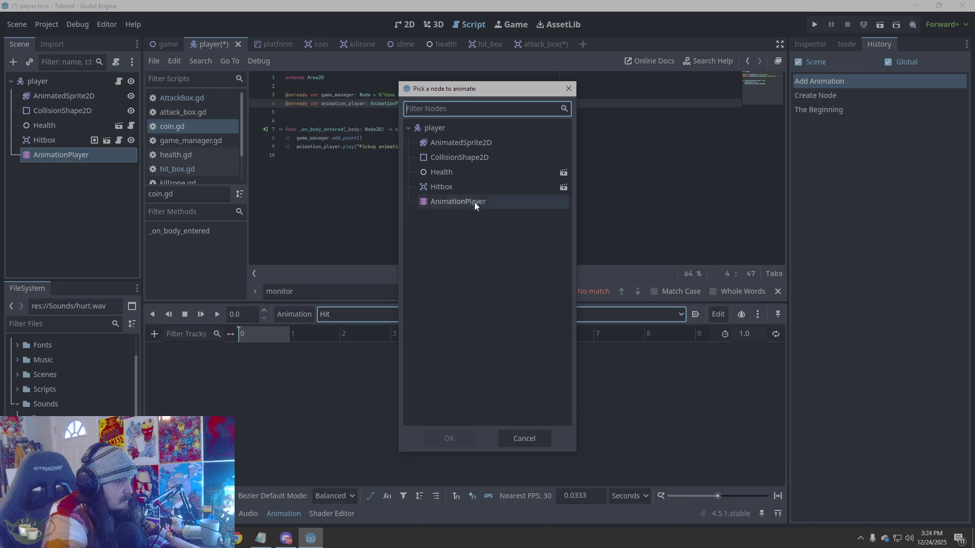
click(442, 187)
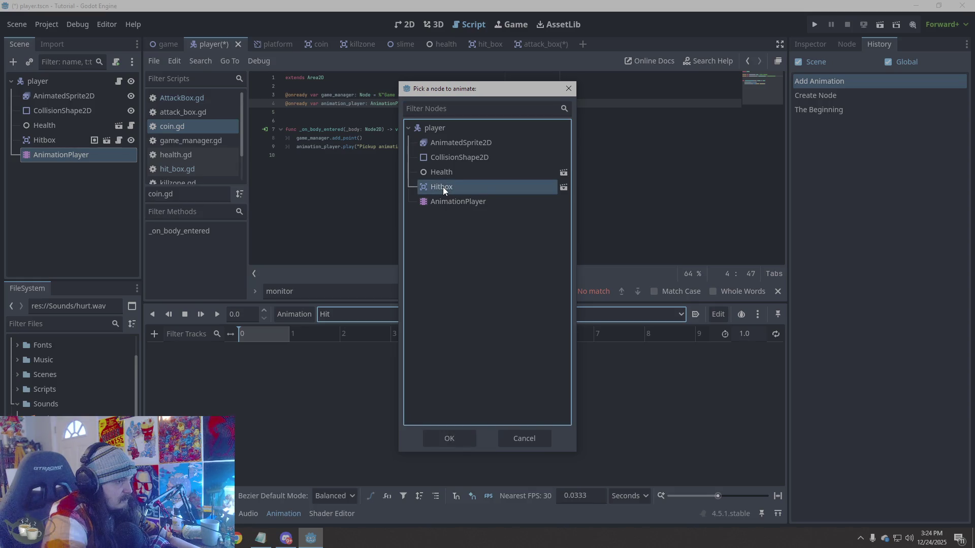
click(442, 440)
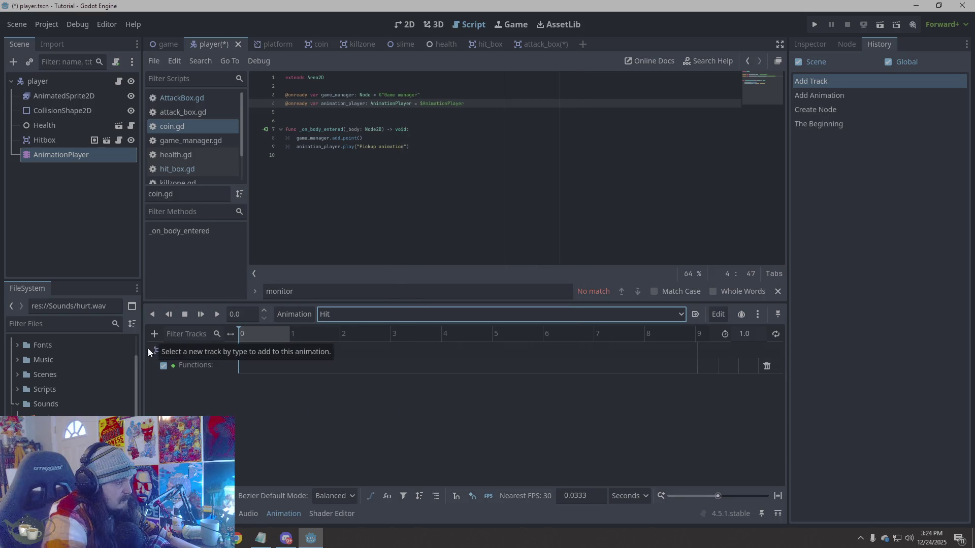
mouse_move(56, 419)
mouse_down()
mouse_move(179, 369)
mouse_move(170, 389)
mouse_move(175, 381)
mouse_up()
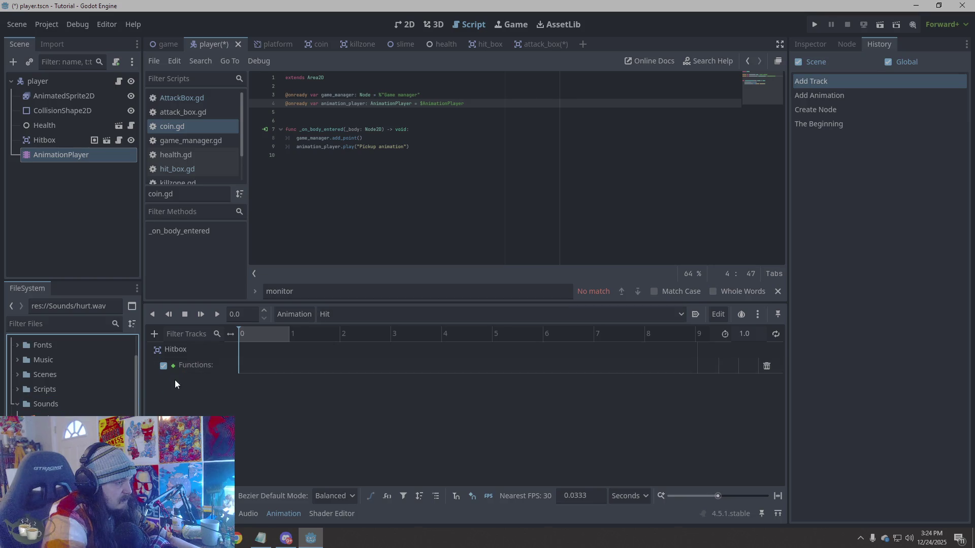
mouse_move(56, 419)
mouse_down()
mouse_move(92, 220)
mouse_move(41, 178)
mouse_move(42, 156)
mouse_up()
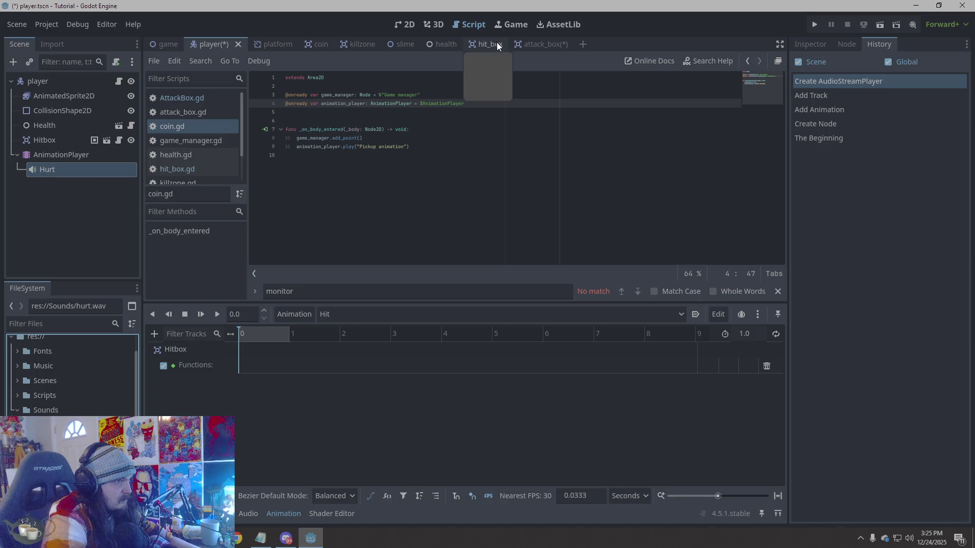
- Delete the stray Hurt sound node from the player scene
click(317, 44)
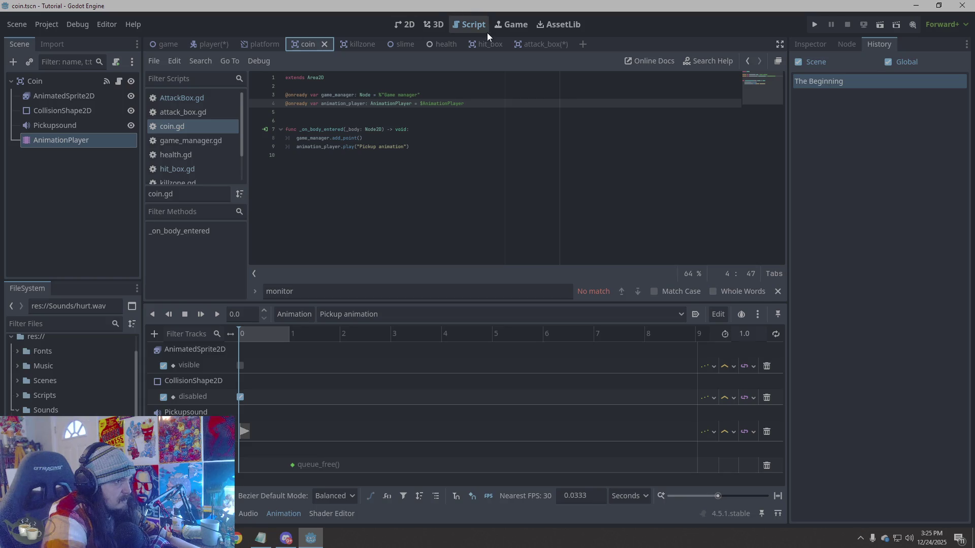
click(202, 44)
right_click(41, 168)
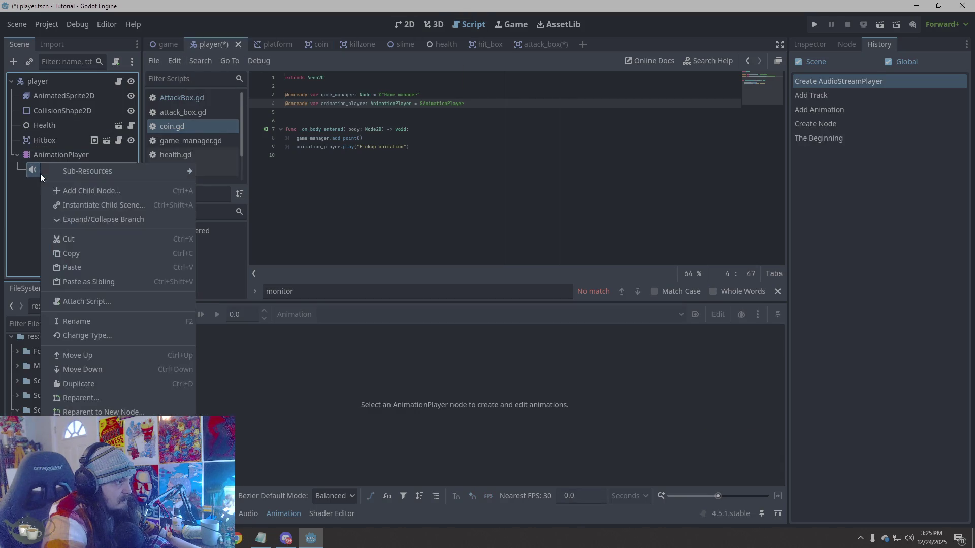
key(Delete)
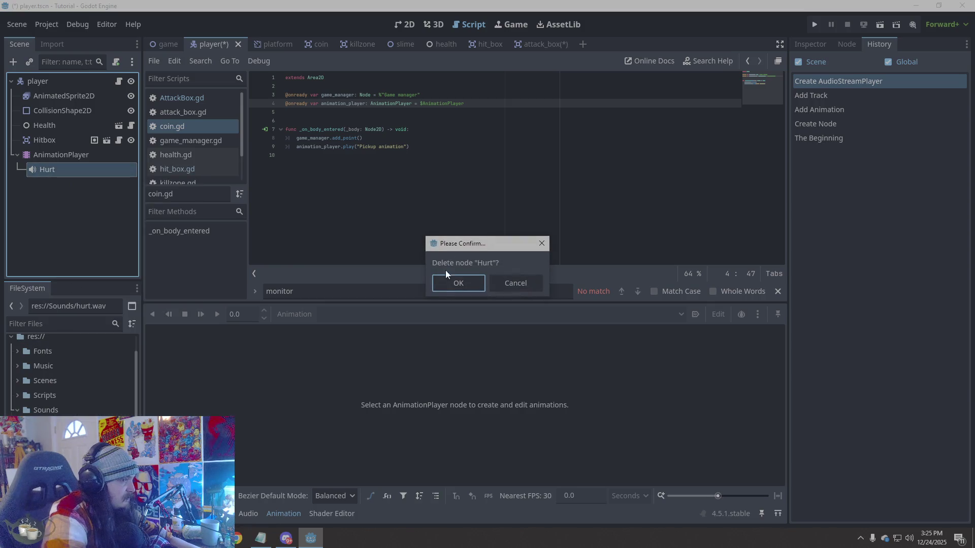
click(457, 280)
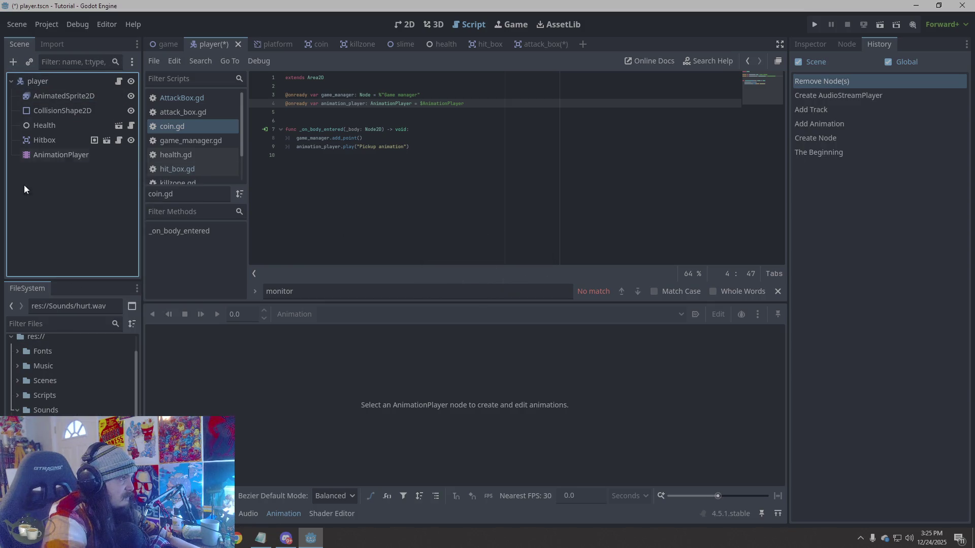
- Cancel the Create New Node dialog, glance at the coin scene, and return to player
key(ctrl+a)
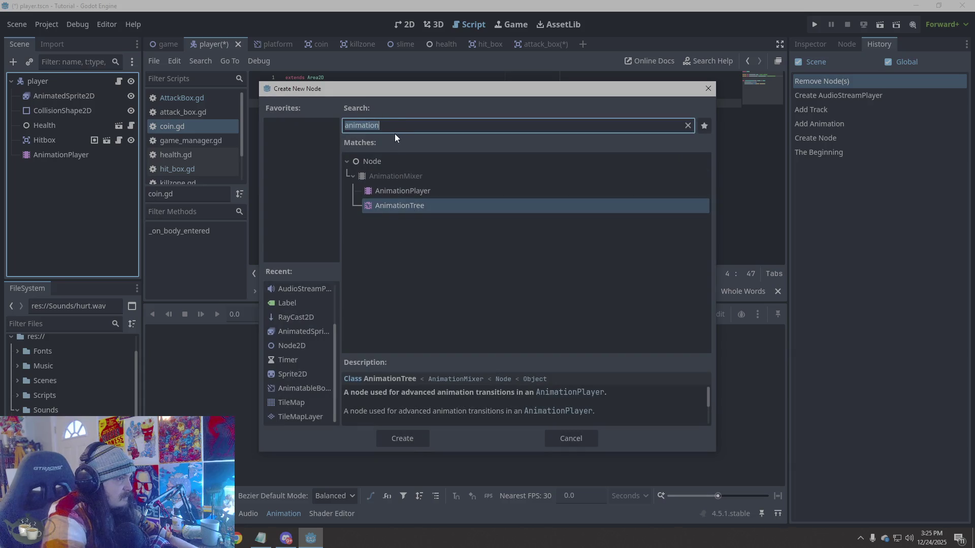
key(BackSpace)
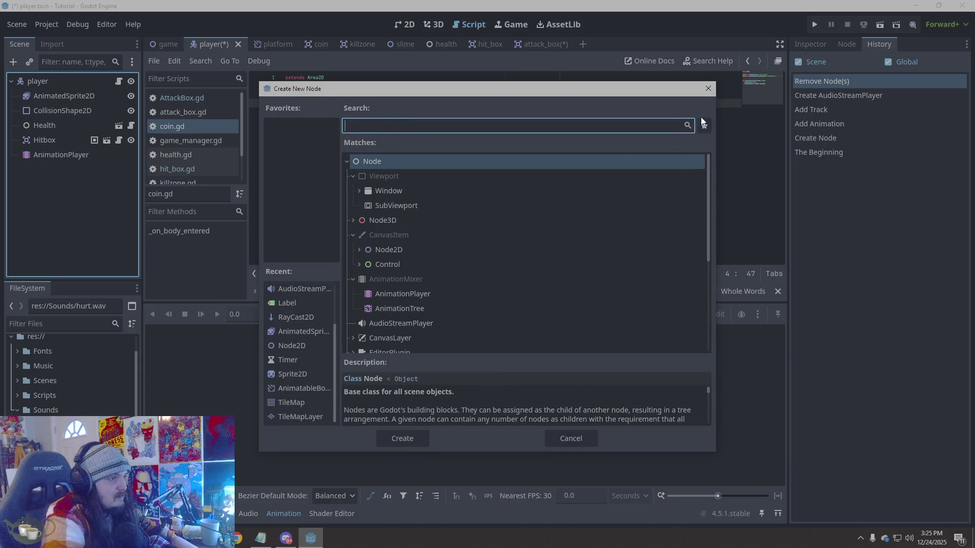
click(707, 89)
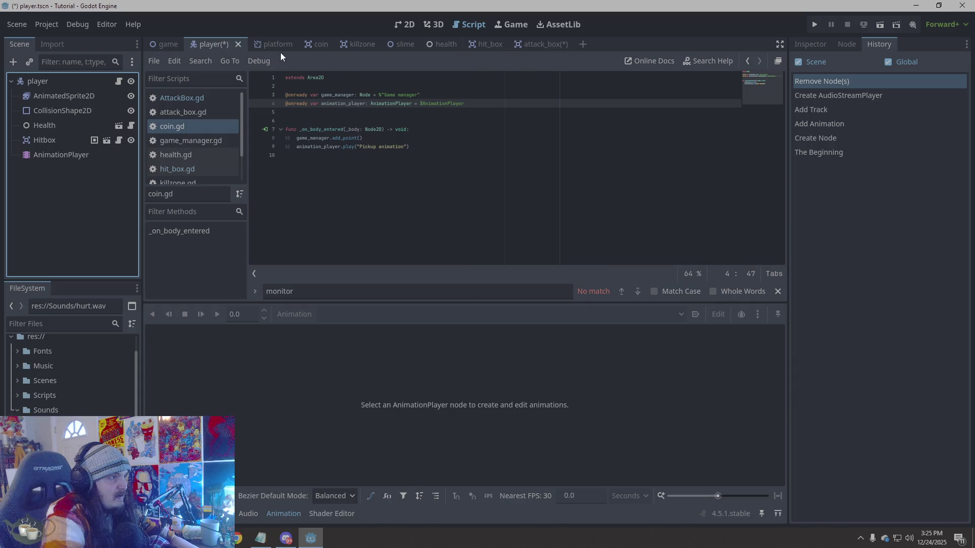
click(318, 44)
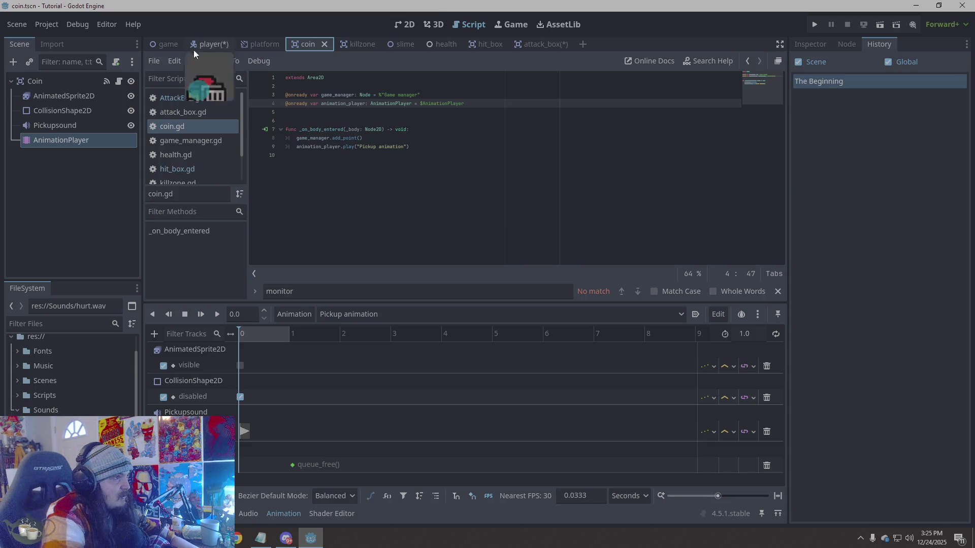
click(214, 45)
- Add an AudioStreamPlayer2D above AnimationPlayer and rename it Hitsound
key(ctrl+a)
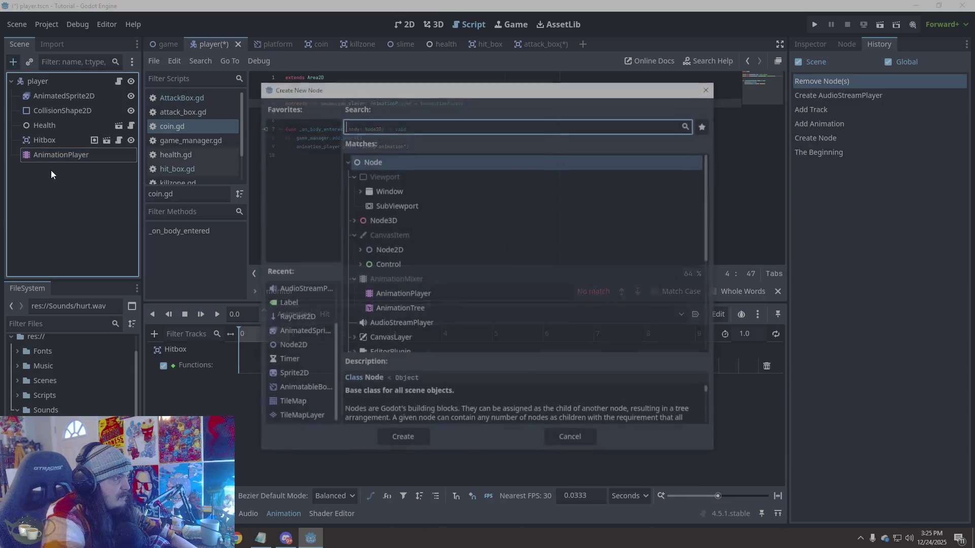
text(audi)
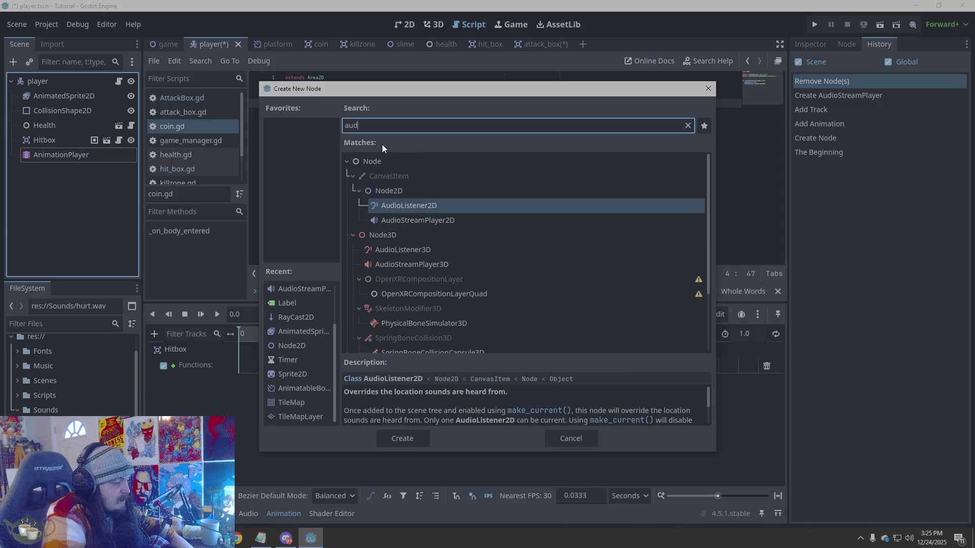
text(o)
click(429, 220)
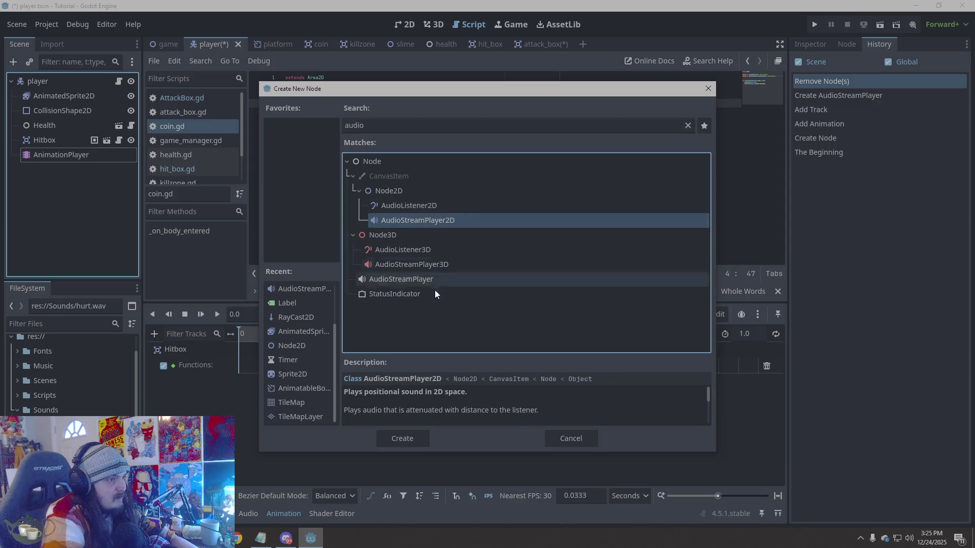
click(409, 434)
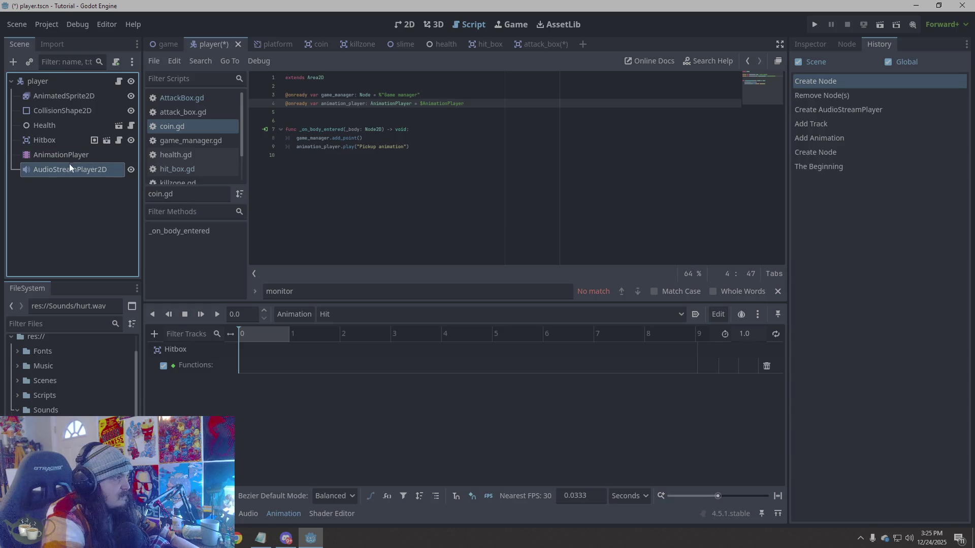
drag(69, 162, 57, 175)
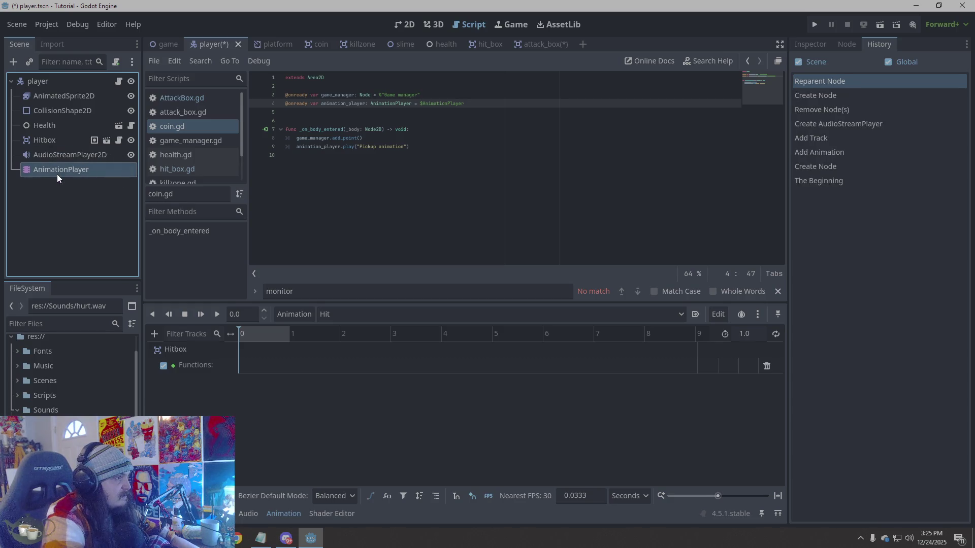
click(81, 155)
click(81, 155)
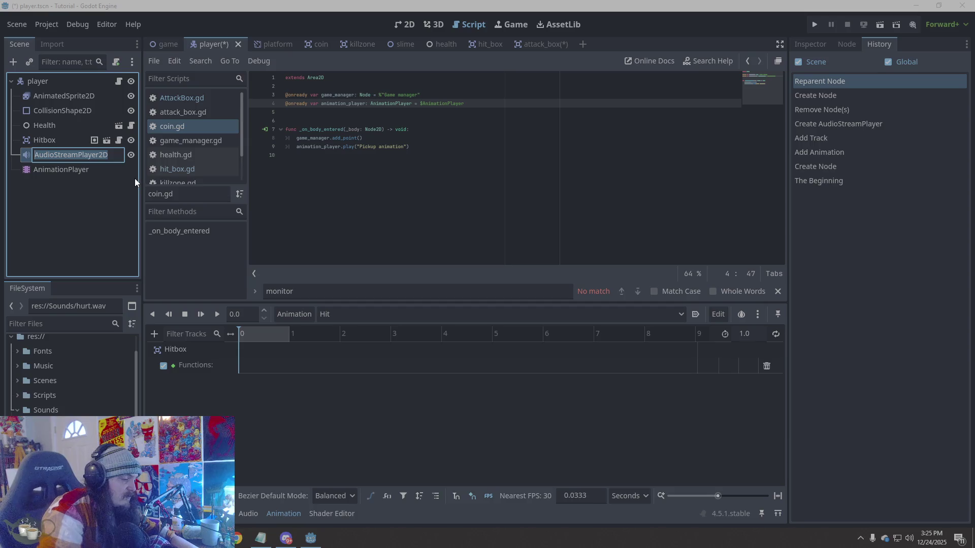
text(H)
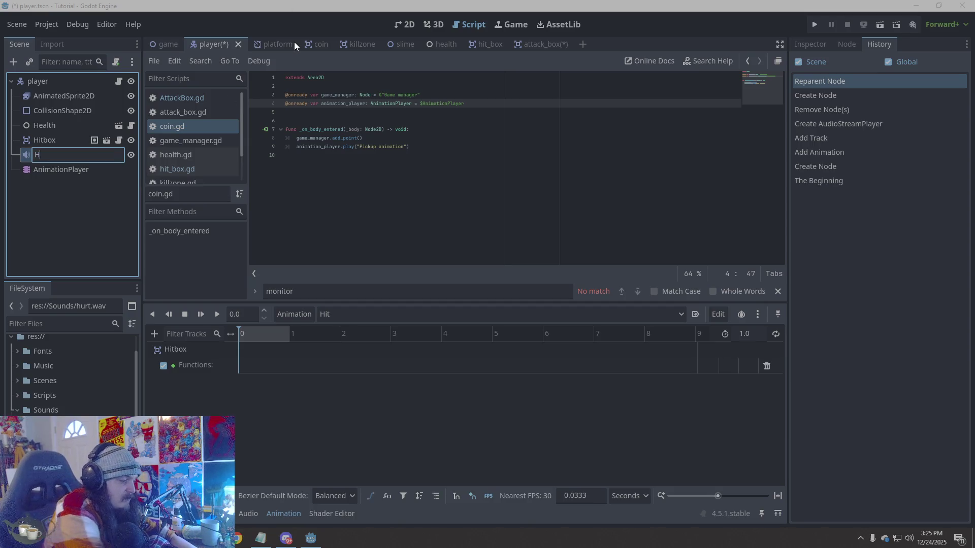
text(itsound)
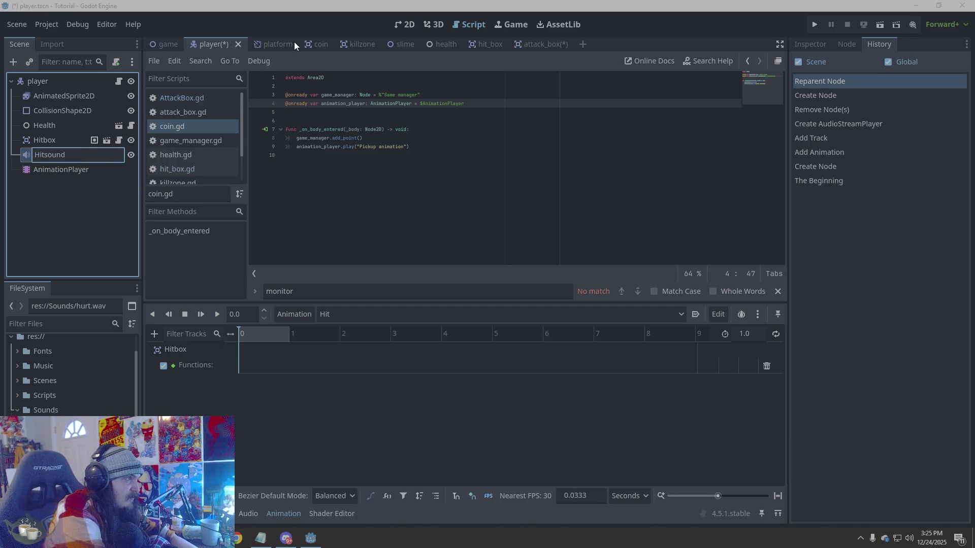
- Assign hurt.wav as Hitsound's Stream in the Inspector
click(326, 44)
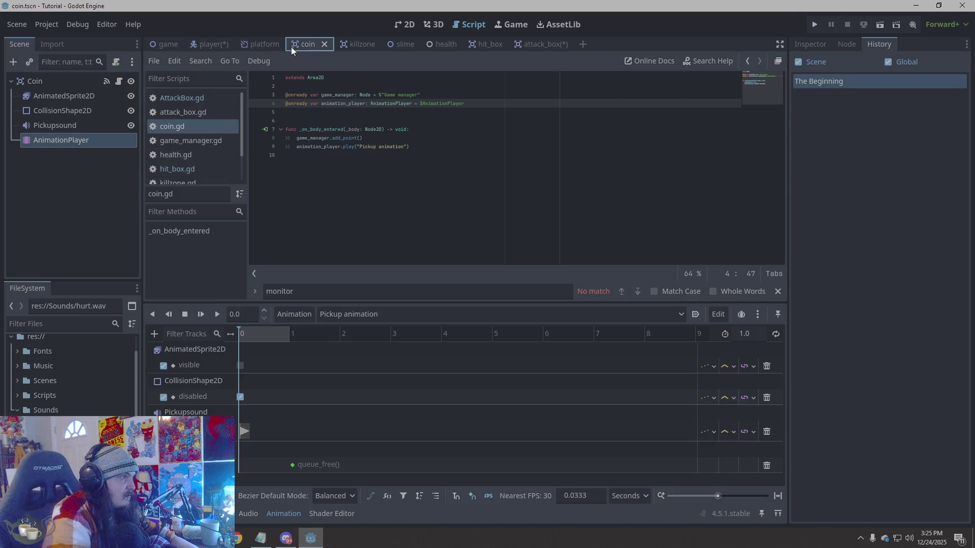
click(208, 45)
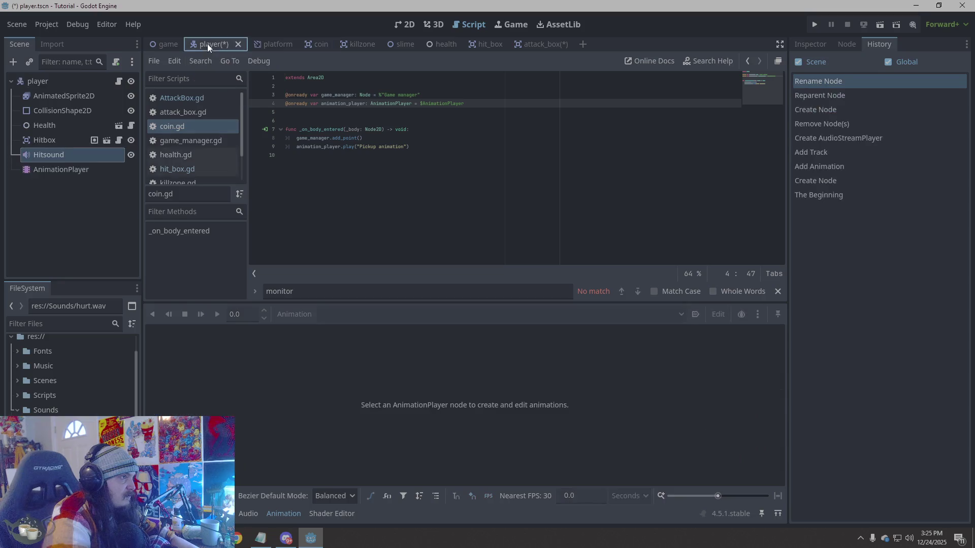
click(80, 168)
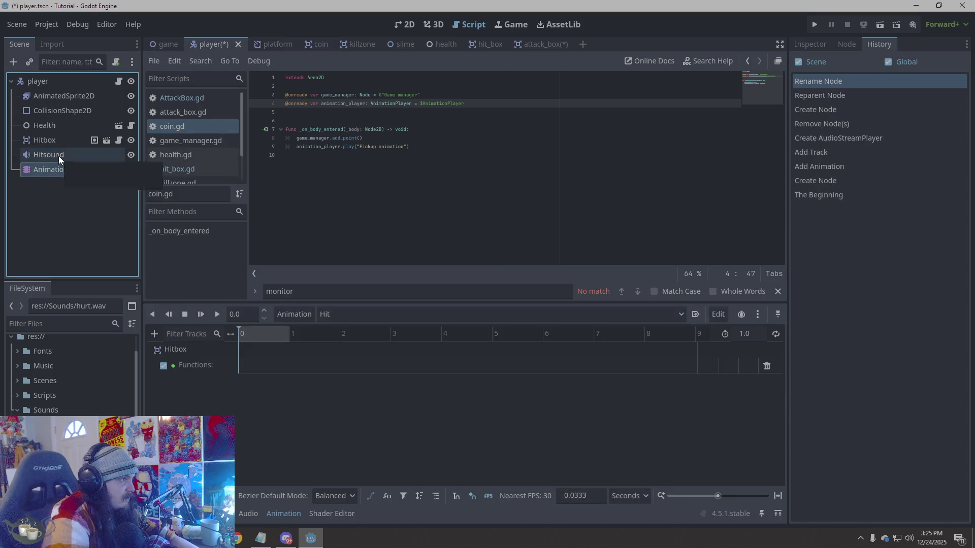
click(159, 328)
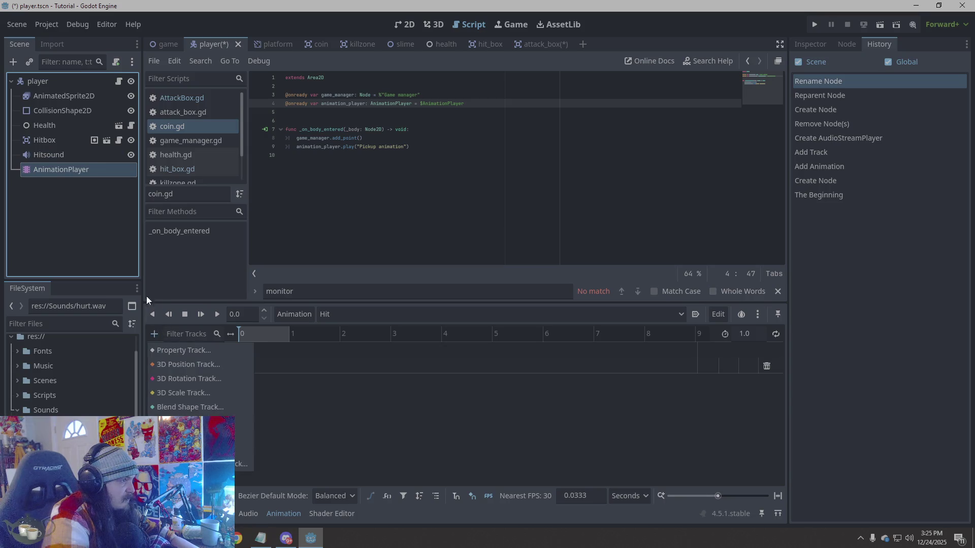
click(57, 153)
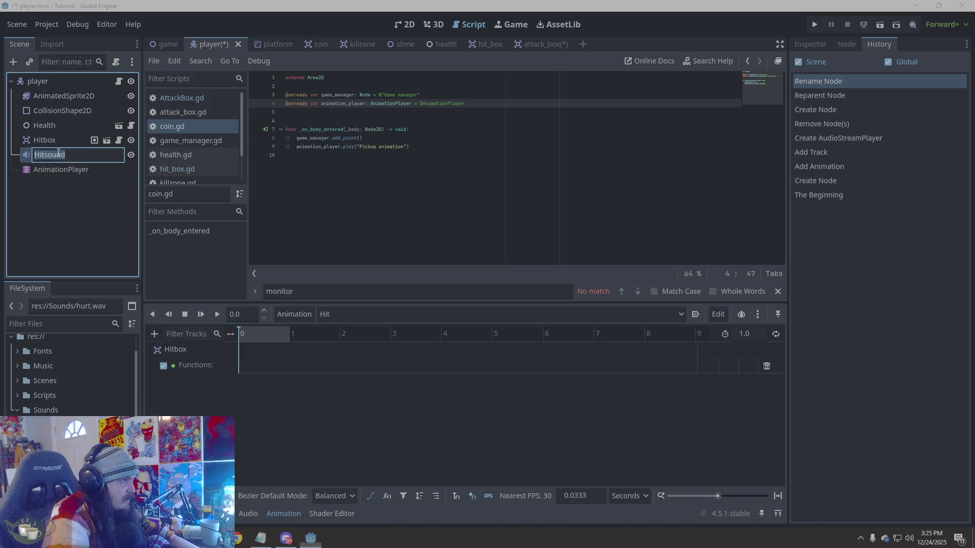
click(818, 46)
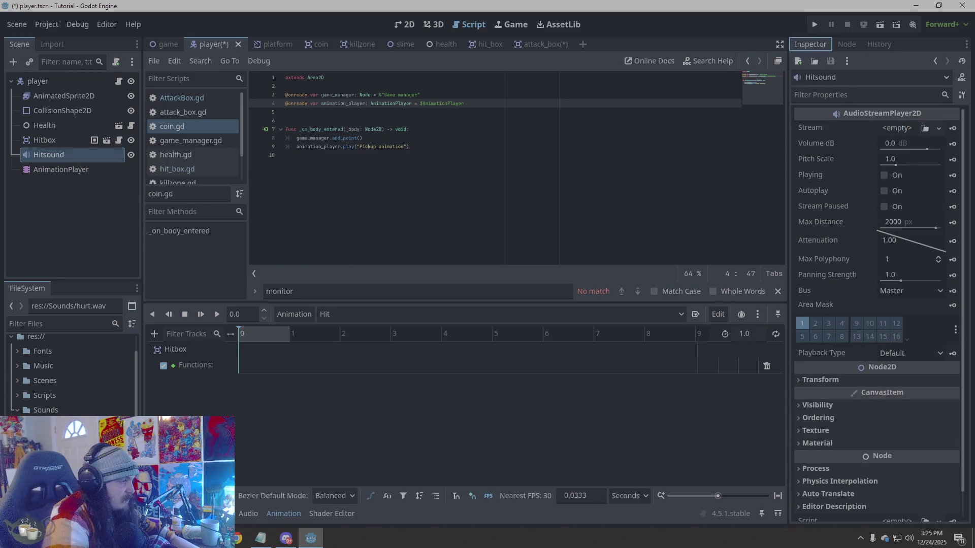
mouse_move(51, 425)
mouse_down()
mouse_move(271, 424)
mouse_move(918, 157)
mouse_move(895, 130)
mouse_up()
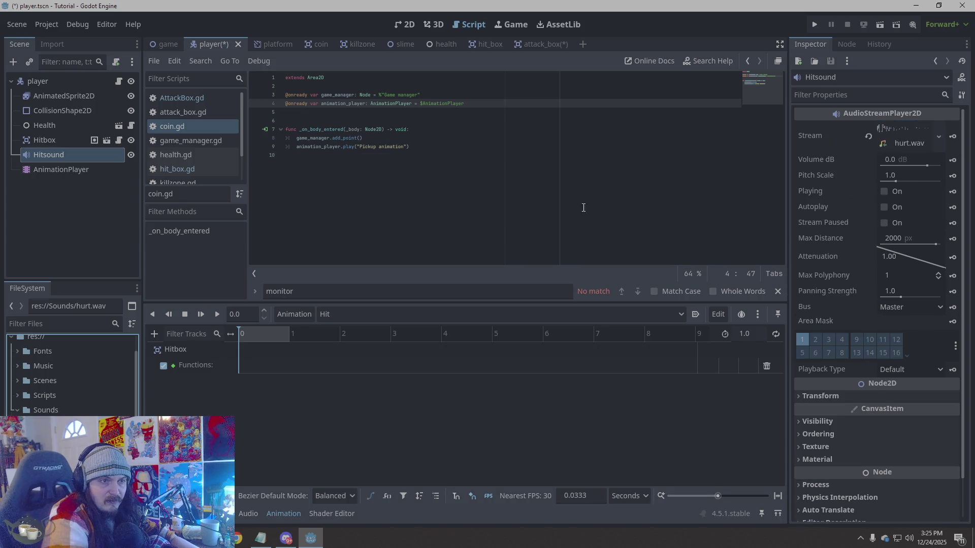
click(66, 169)
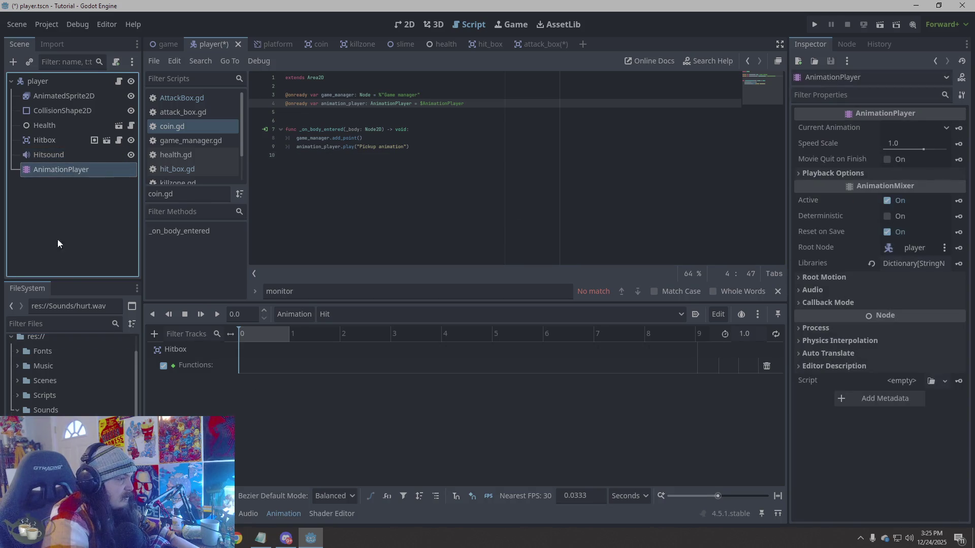
- Add a Call Method track targeting the Hitsound node to the Hit animation
click(154, 333)
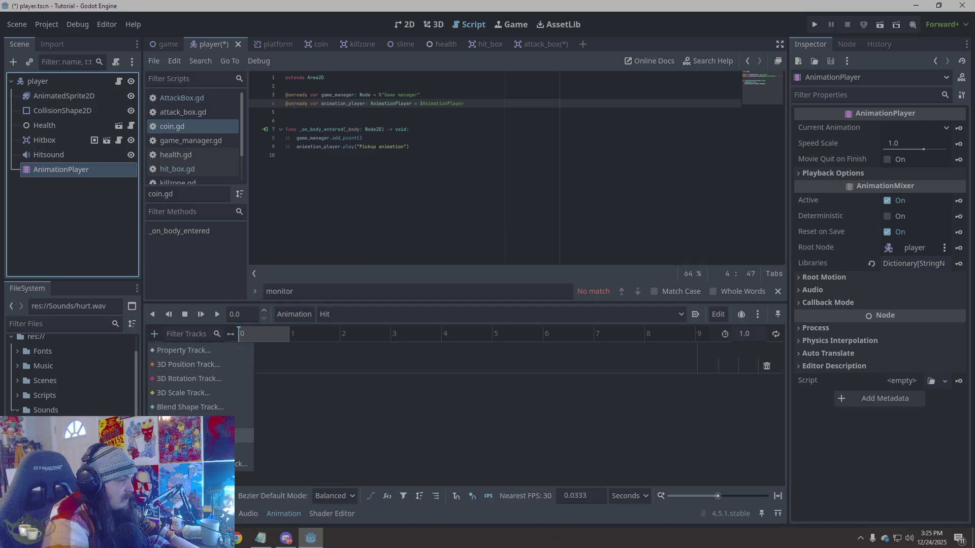
click(193, 464)
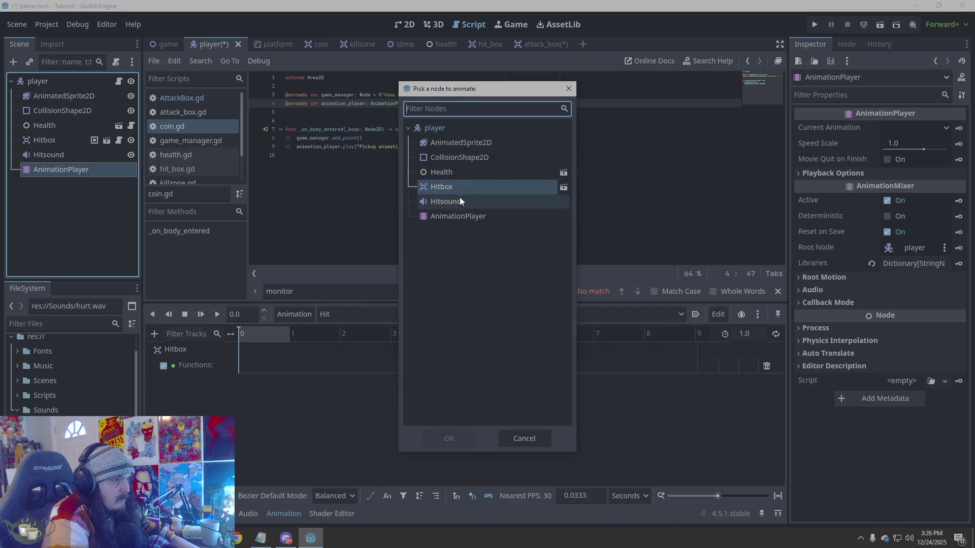
click(447, 202)
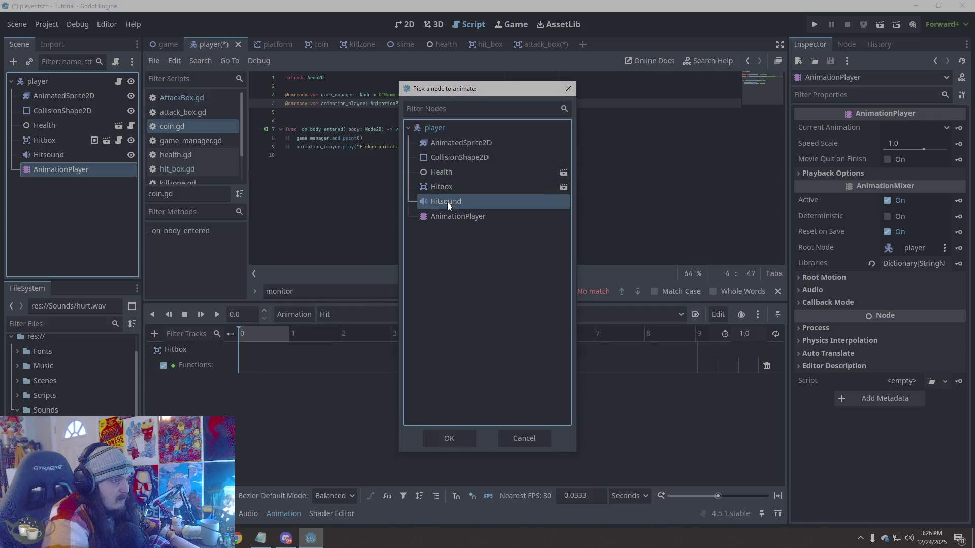
click(439, 438)
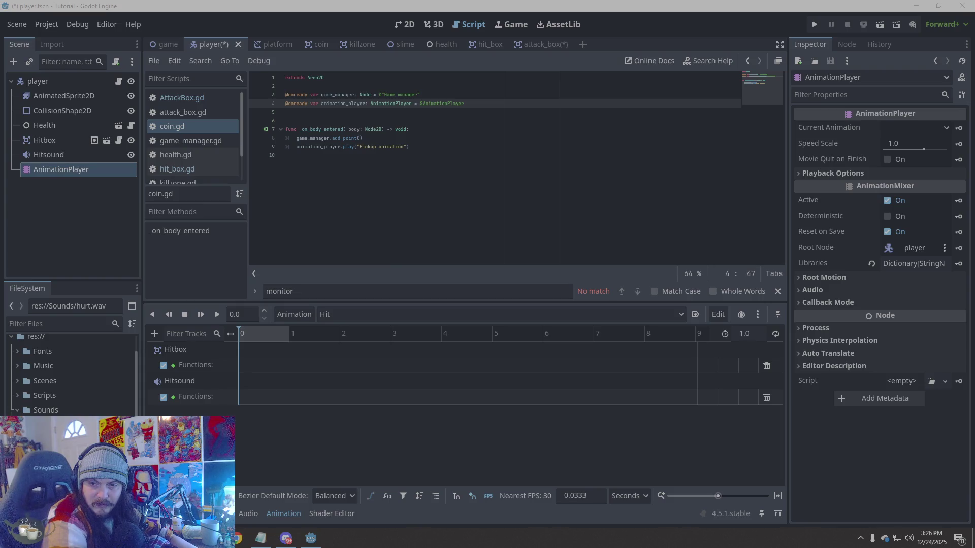
- Switch between AttackBox.gd and attack_box.gd in the script list to compare them
click(193, 99)
click(188, 114)
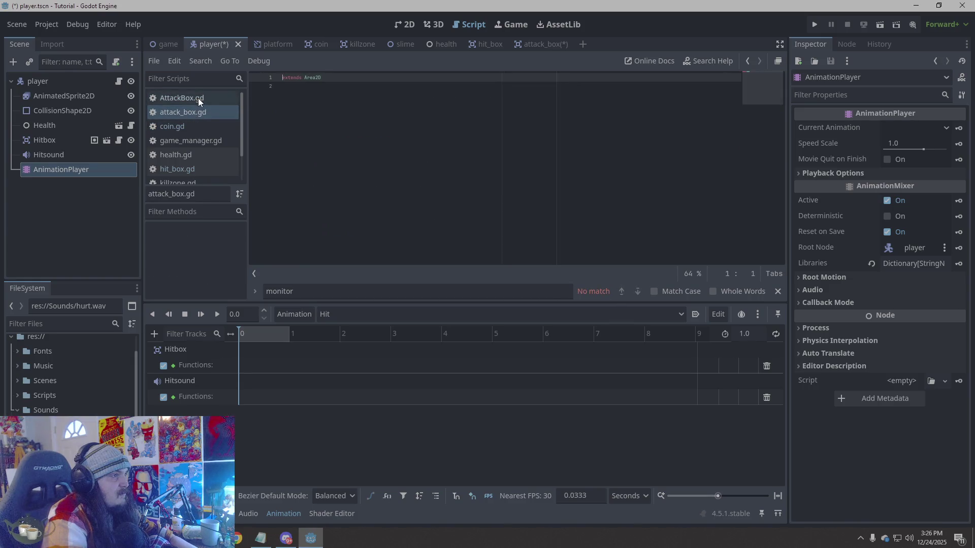
click(198, 99)
click(196, 116)
right_click(189, 114)
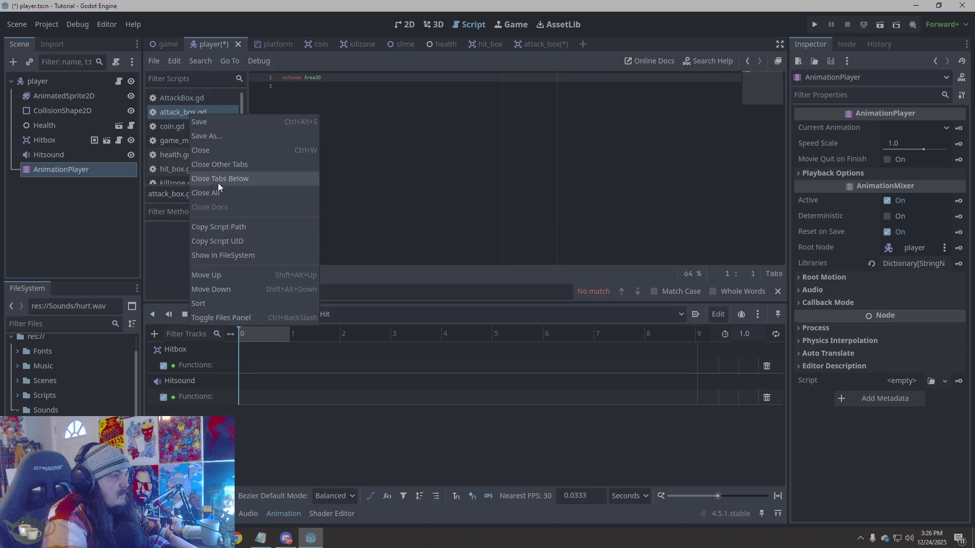
click(169, 147)
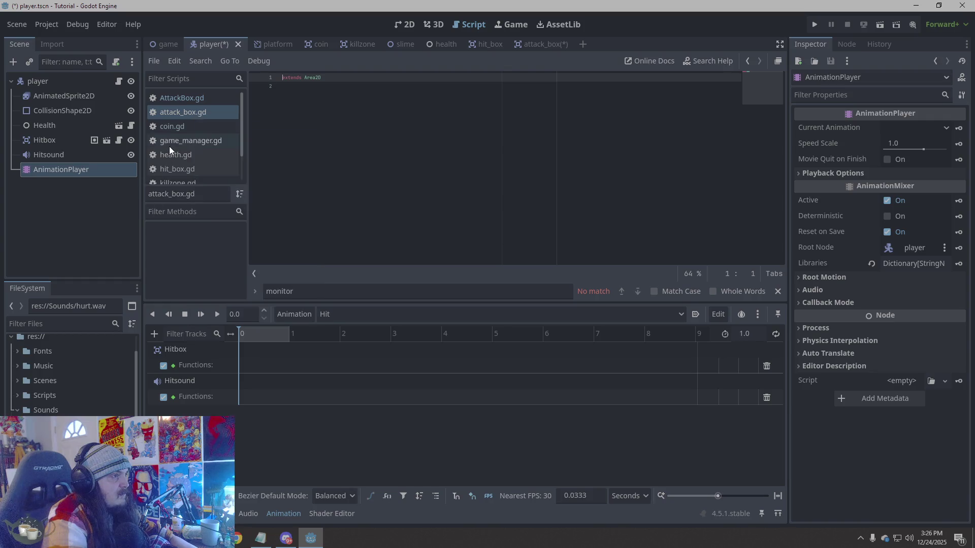
- Bring up attack_box.gd's context menu in the script list
click(185, 110)
right_click(183, 114)
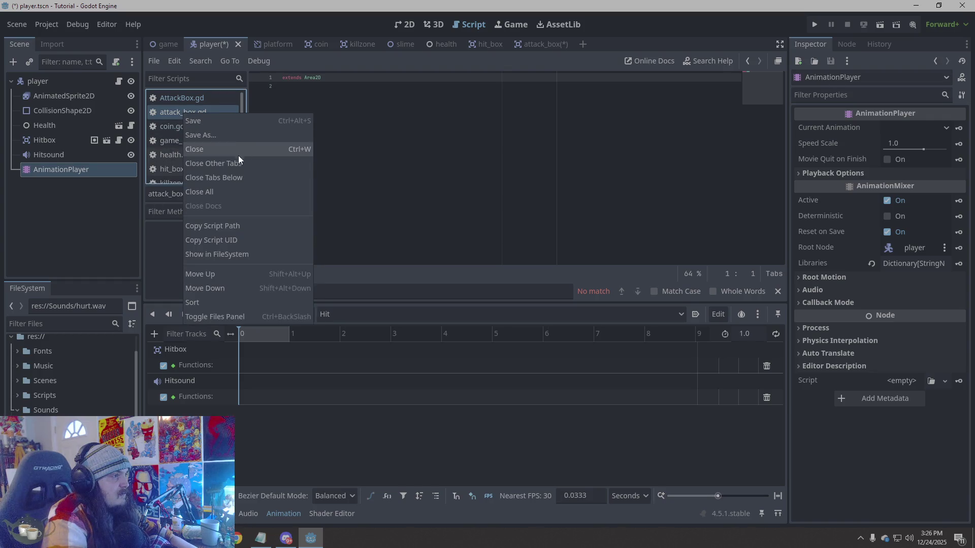
click(174, 115)
scroll(71, 375, up, 3)
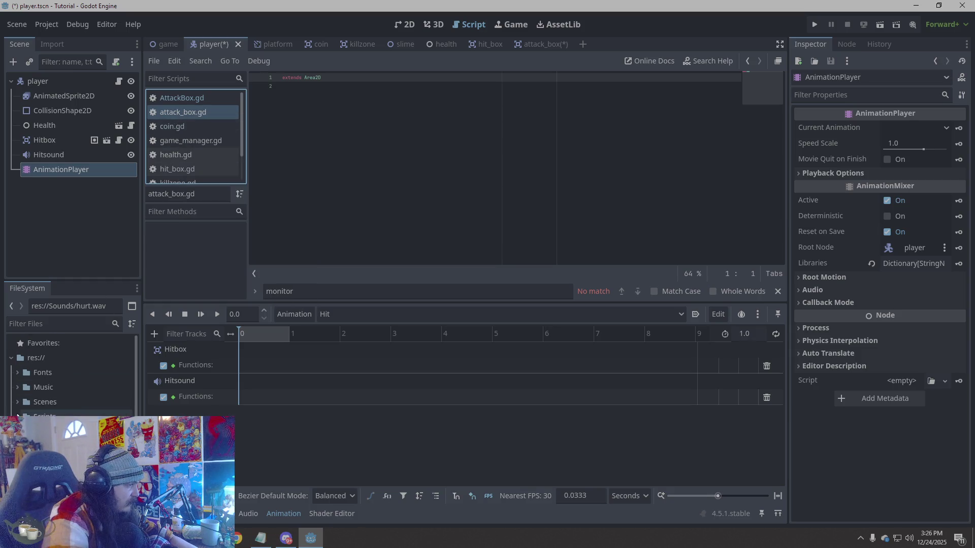
click(46, 414)
scroll(85, 396, down, 3)
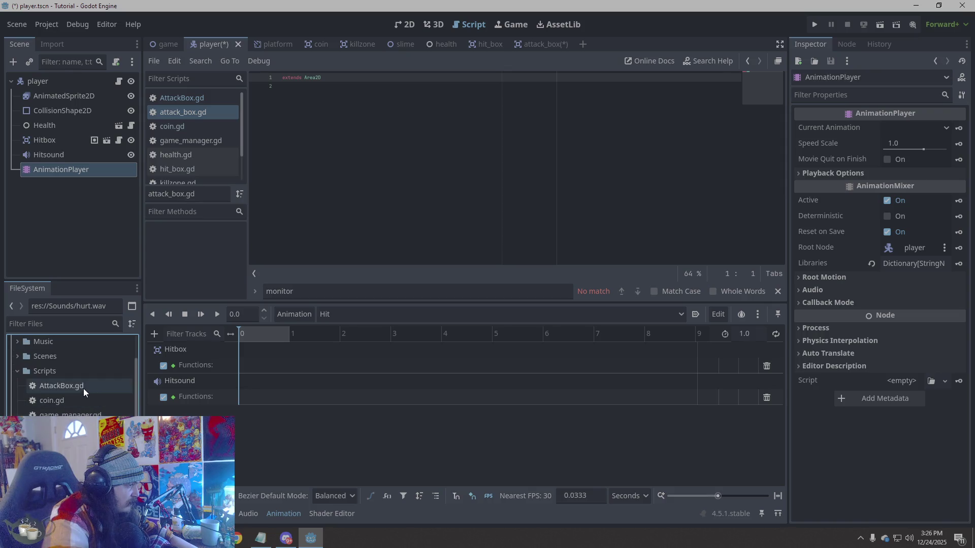
click(199, 112)
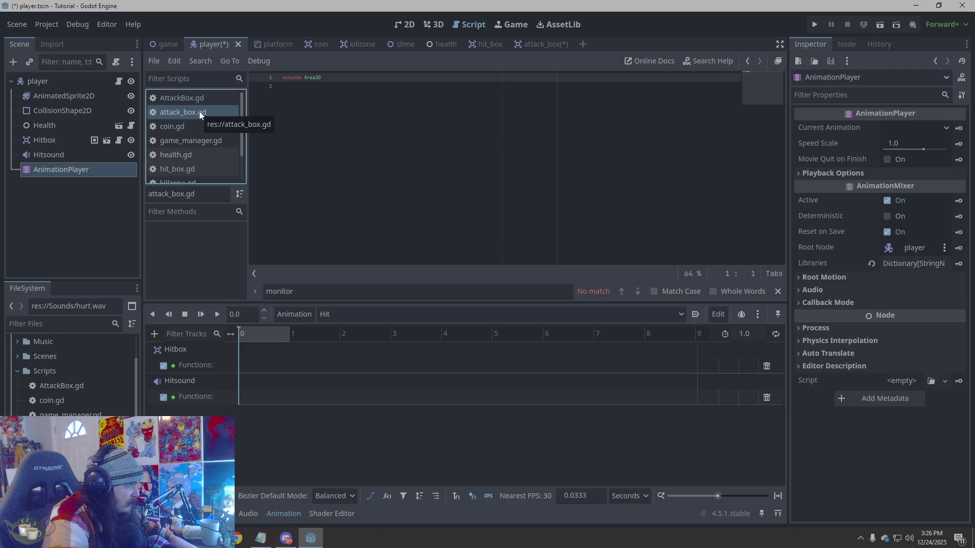
right_click(199, 113)
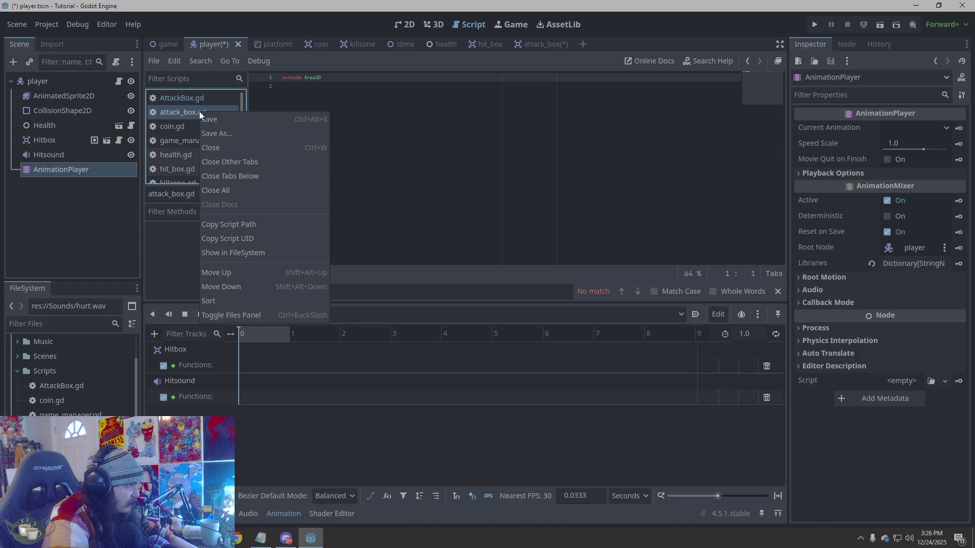
- Close the duplicate attack_box.gd and select all of AttackBox.gd's code
click(258, 148)
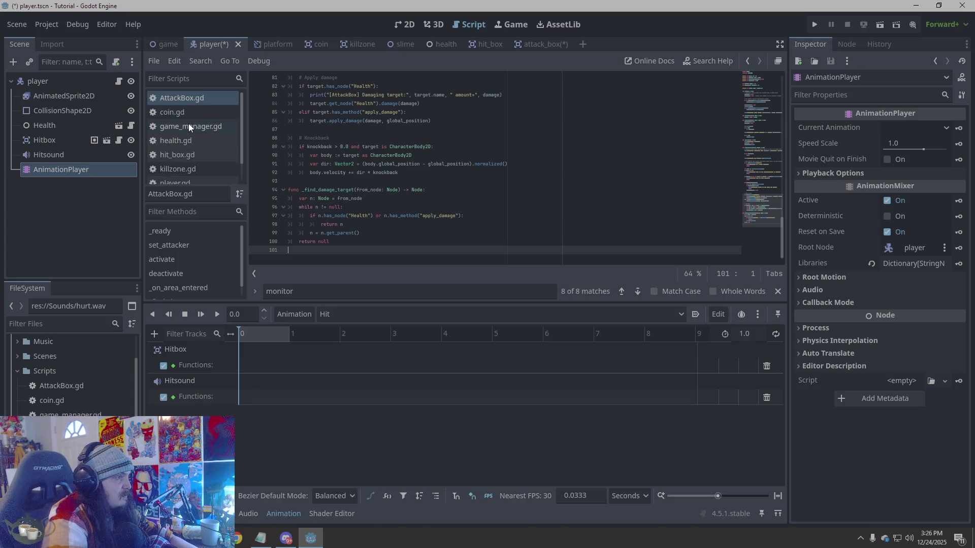
click(389, 235)
right_click(389, 235)
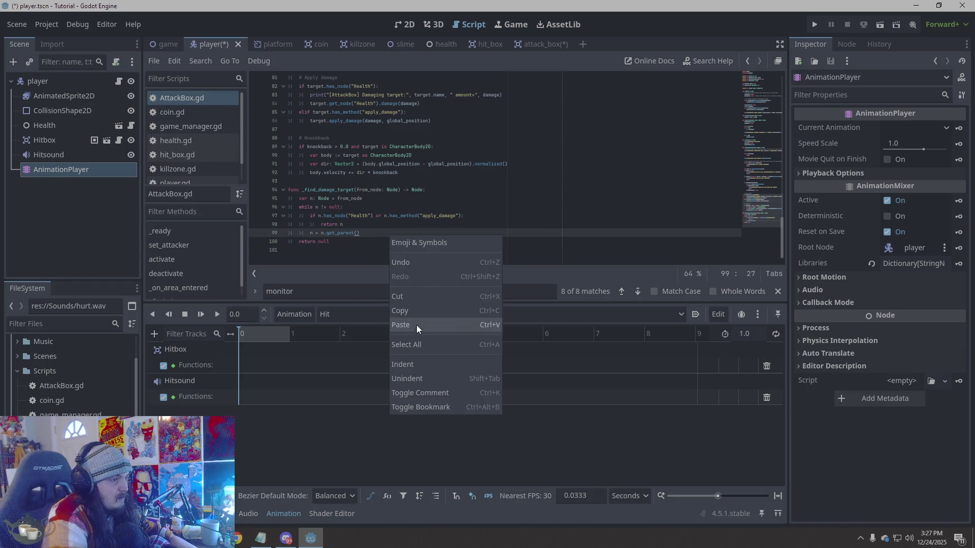
click(413, 343)
- Paste the revised code, save it with Ctrl+S, and run the game
key(ctrl+v)
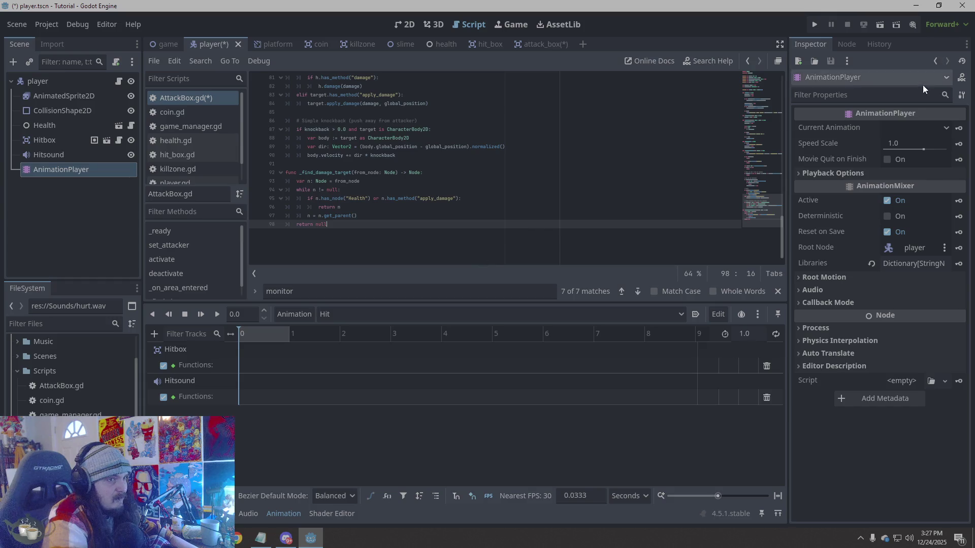
key(ctrl+s)
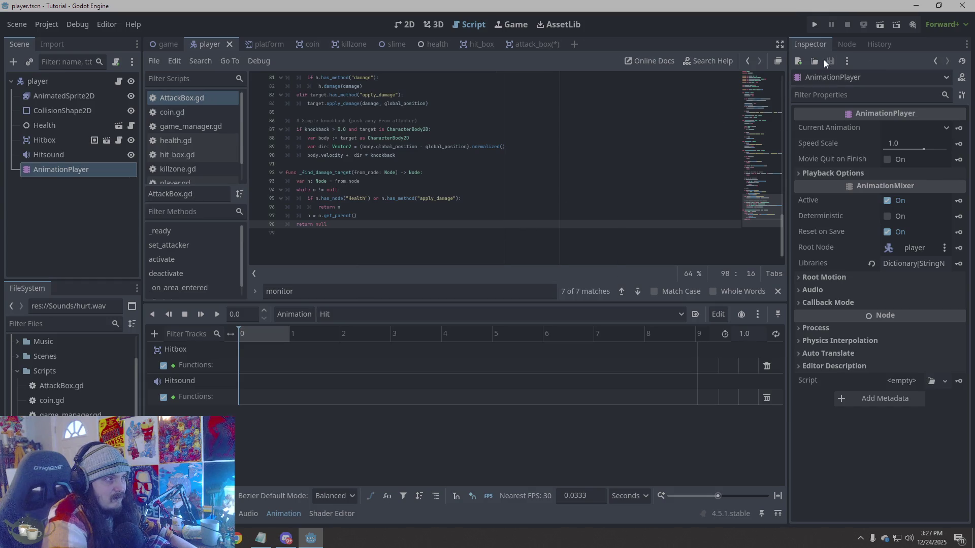
click(816, 23)
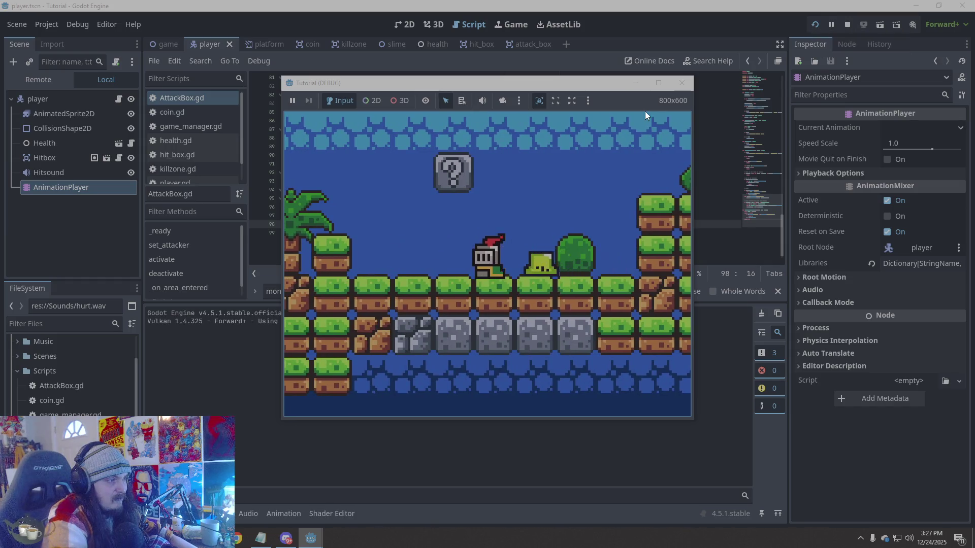
- Close the Tutorial (DEBUG) game window and return to AttackBox.gd in the script editor
click(682, 83)
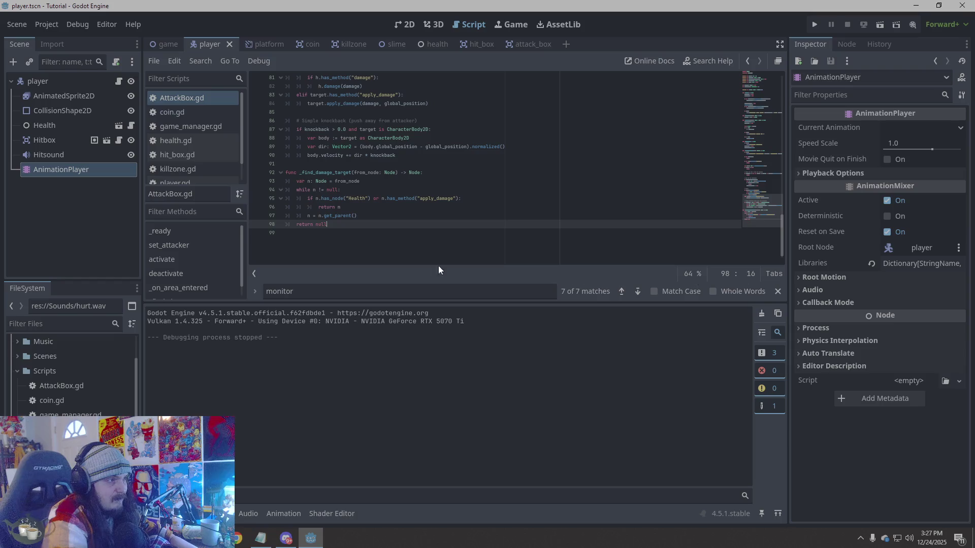
click(339, 241)
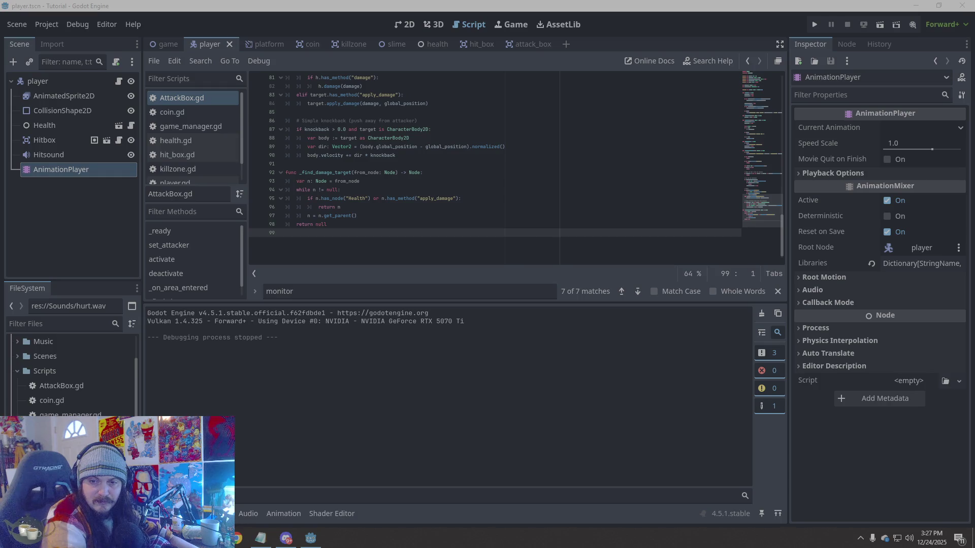
click(500, 255)
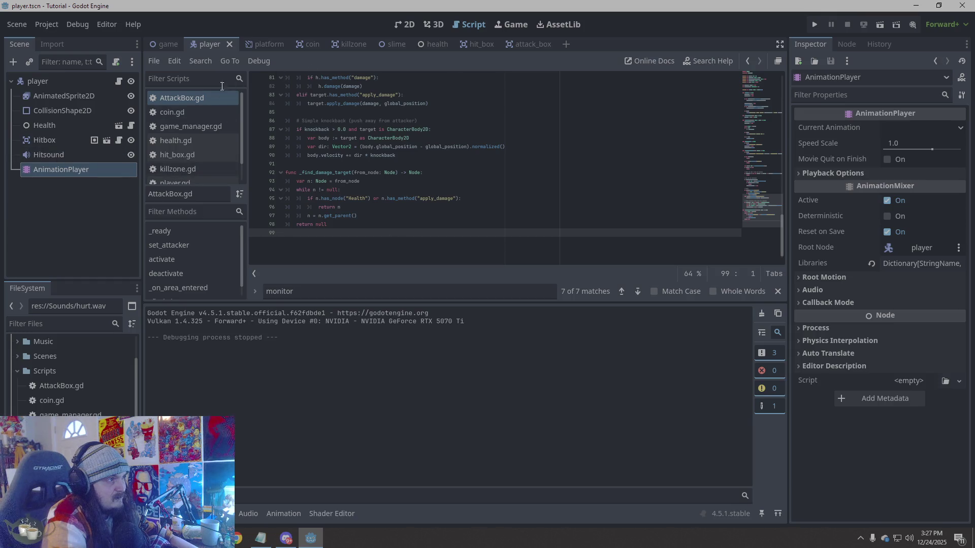
click(202, 97)
- Replace all the code in AttackBox.gd with the copied debug-print version
click(543, 43)
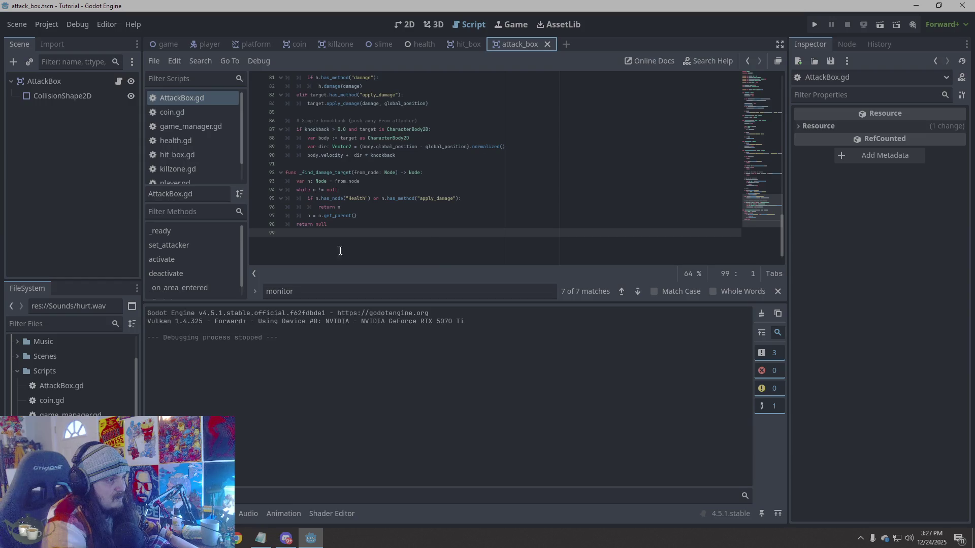
click(323, 249)
key(ctrl+a)
key(ctrl+v)
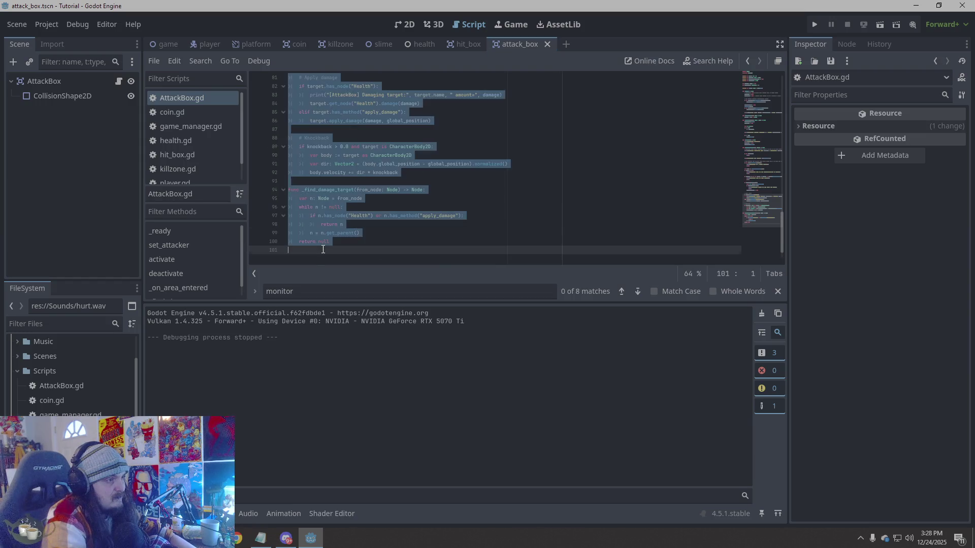
key(ctrl+z)
key(ctrl+z)
key(ctrl+z)
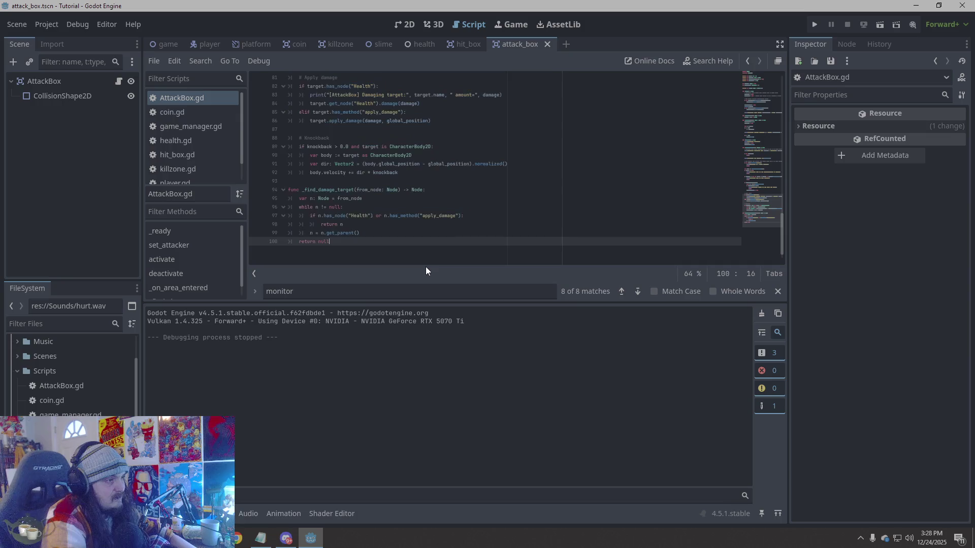
key(ctrl+z)
scroll(390, 195, up, 15)
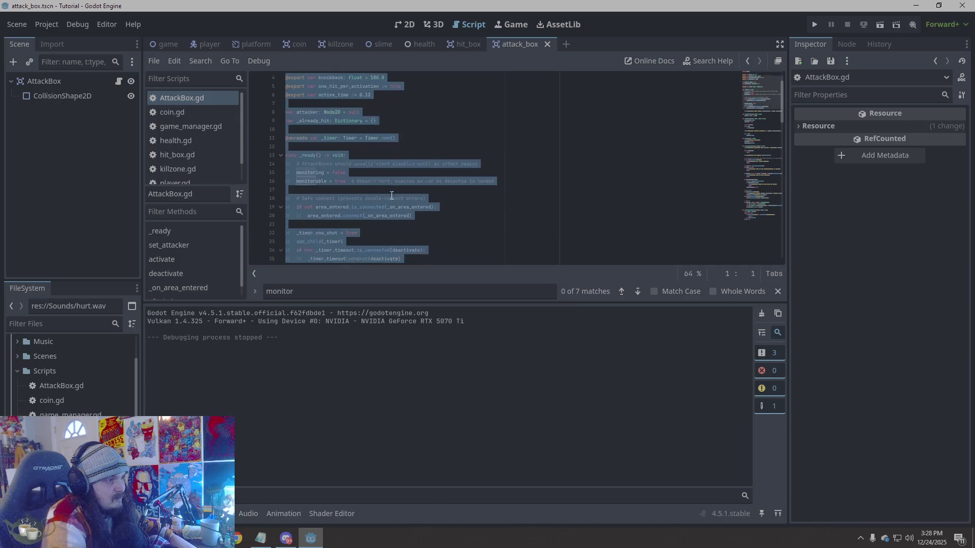
scroll(391, 195, down, 15)
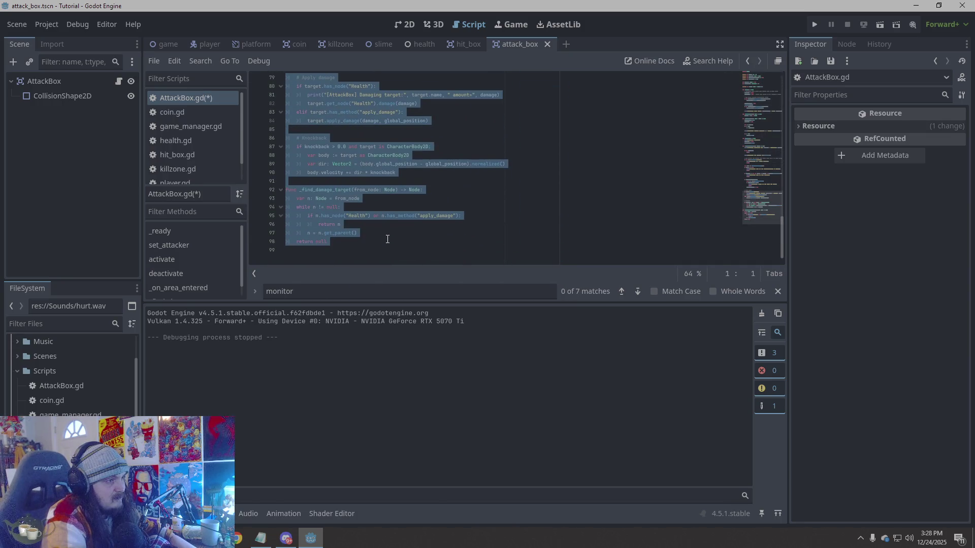
- Set the class name to AttackBox under extends Area2D and run the game
key(Down)
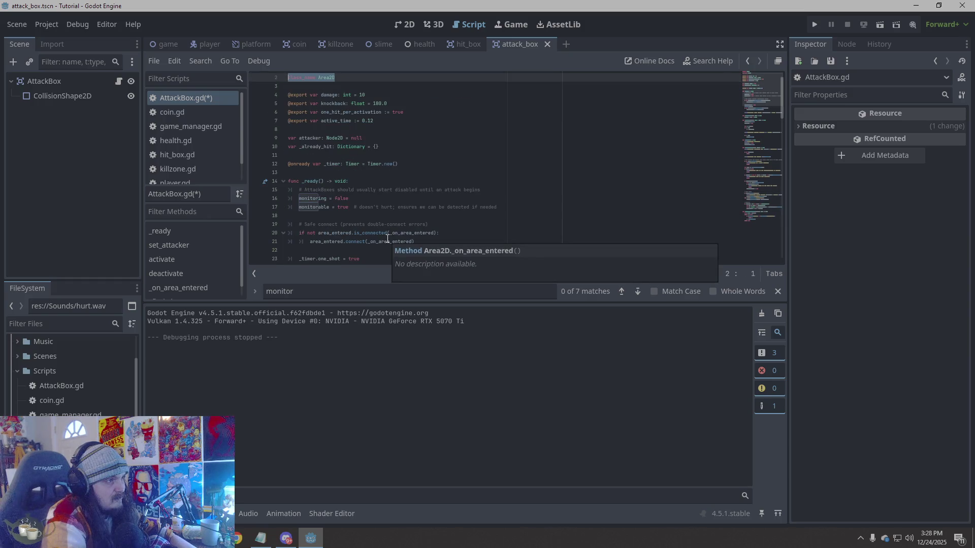
click(411, 153)
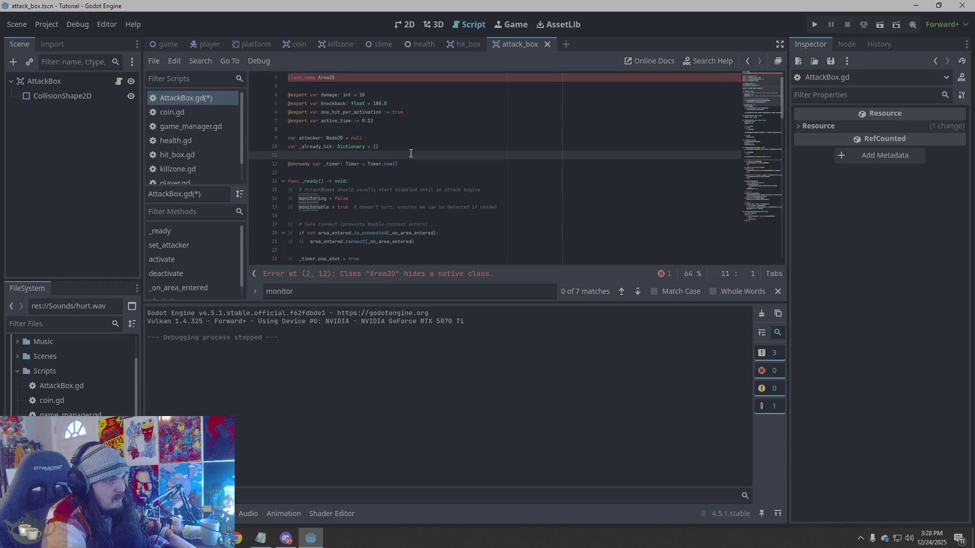
scroll(411, 153, up, 1)
key(ctrl+z)
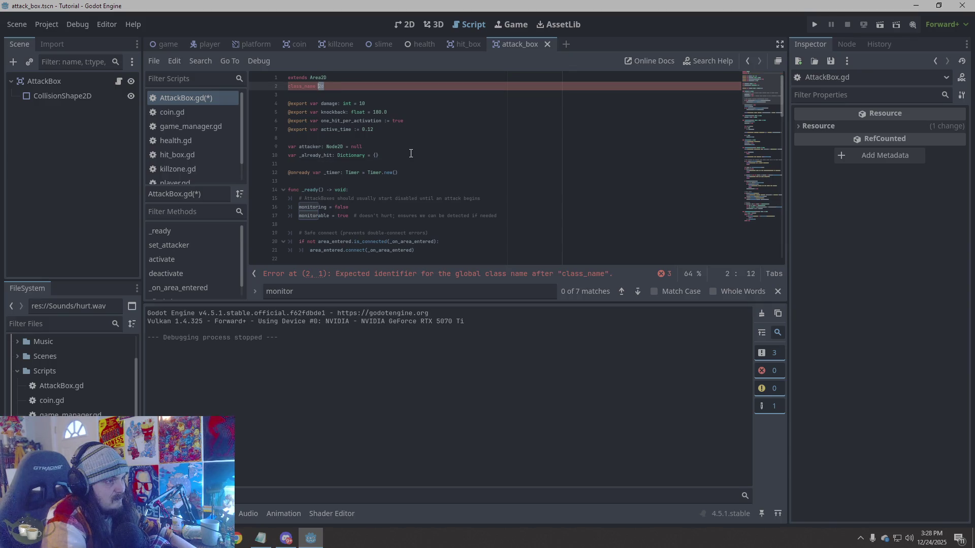
key(ctrl+z)
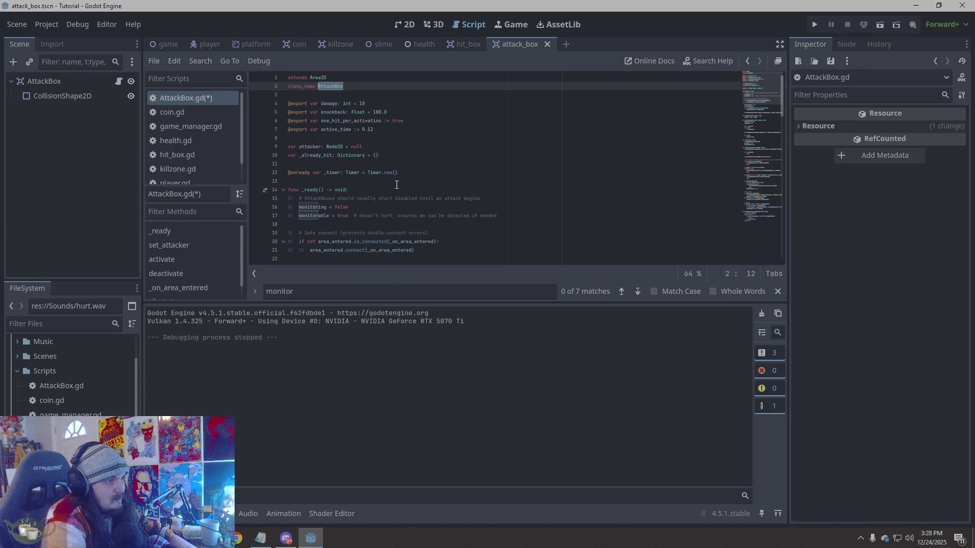
click(397, 182)
scroll(400, 192, down, 20)
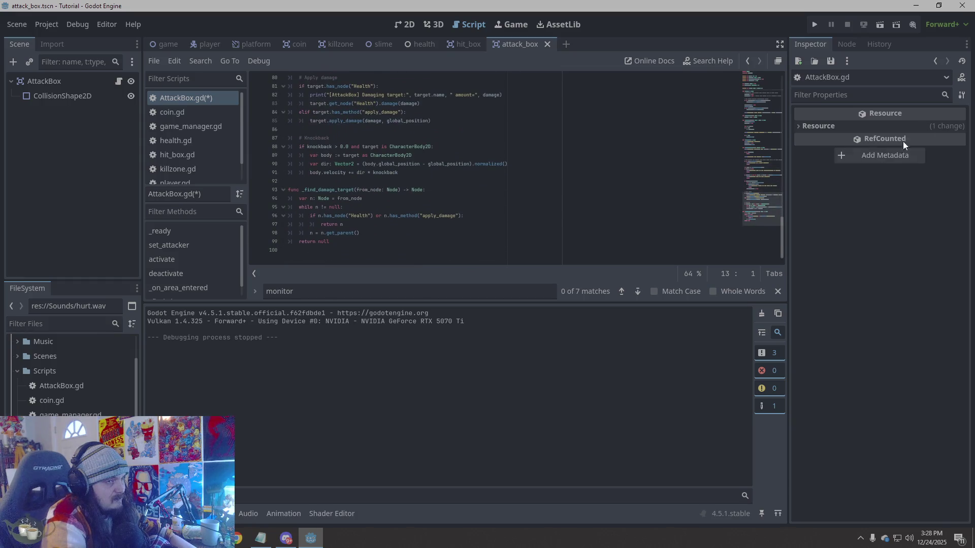
click(815, 28)
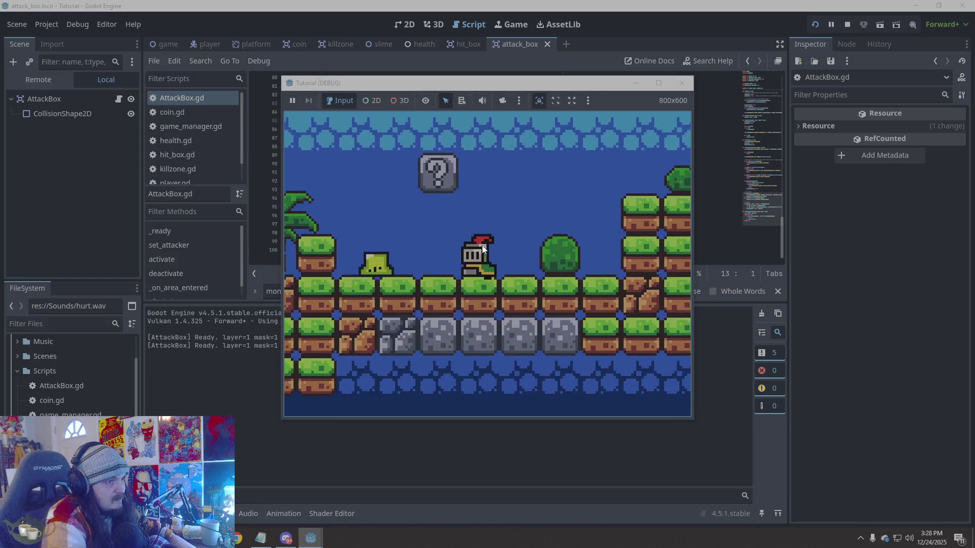
- Walk the knight right through the level, then close the game and return to the AttackBox code
key(Right)
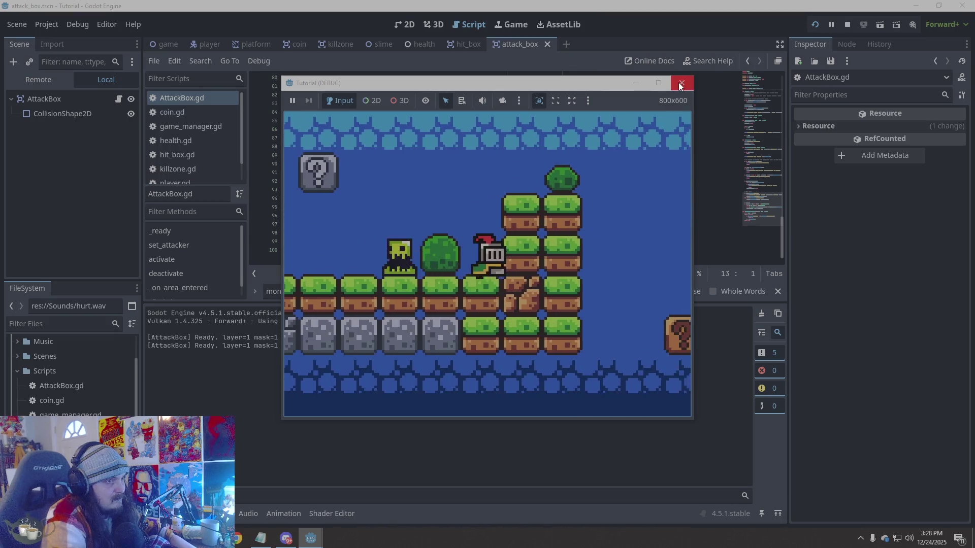
click(682, 82)
click(574, 237)
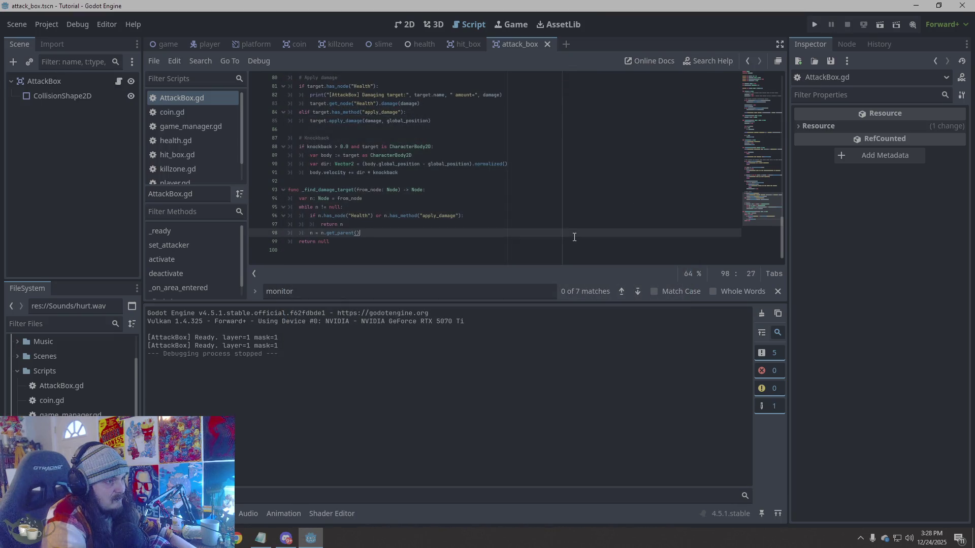
click(629, 257)
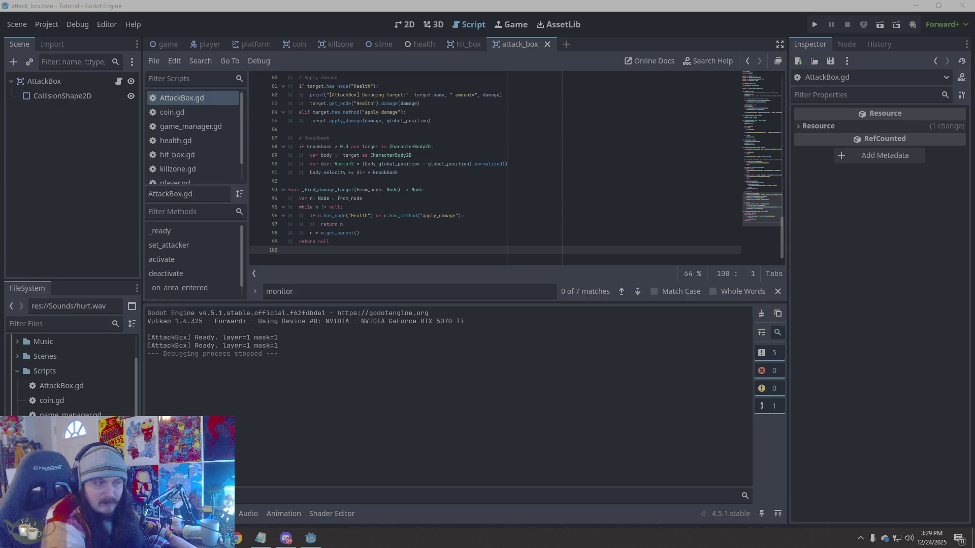
- Paste the revised AttackBox code over the whole script and playtest the level again
click(421, 236)
right_click(422, 236)
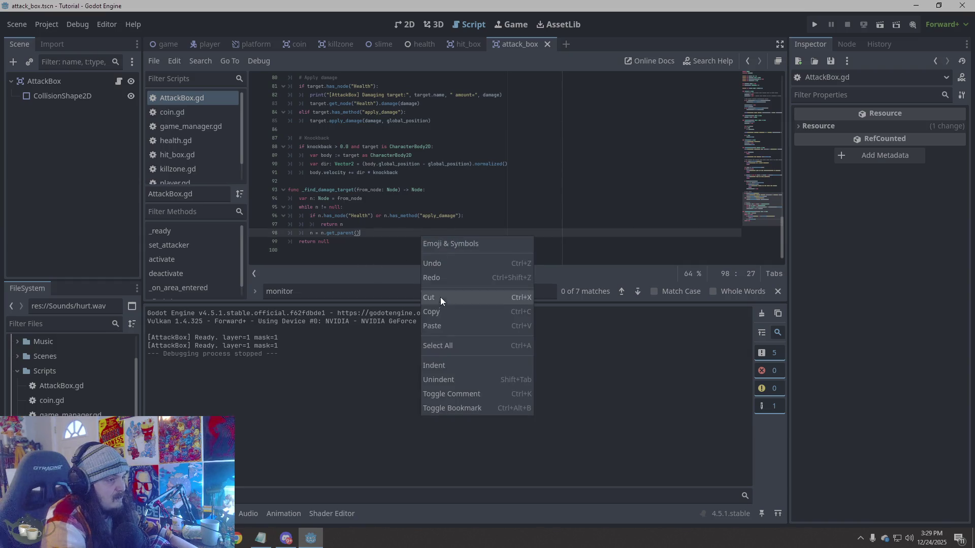
click(435, 344)
key(ctrl+v)
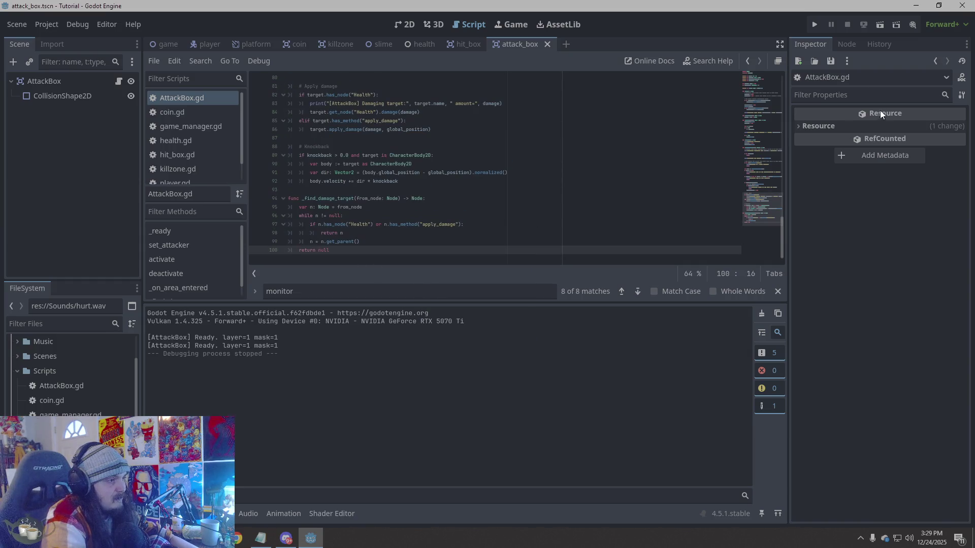
click(814, 25)
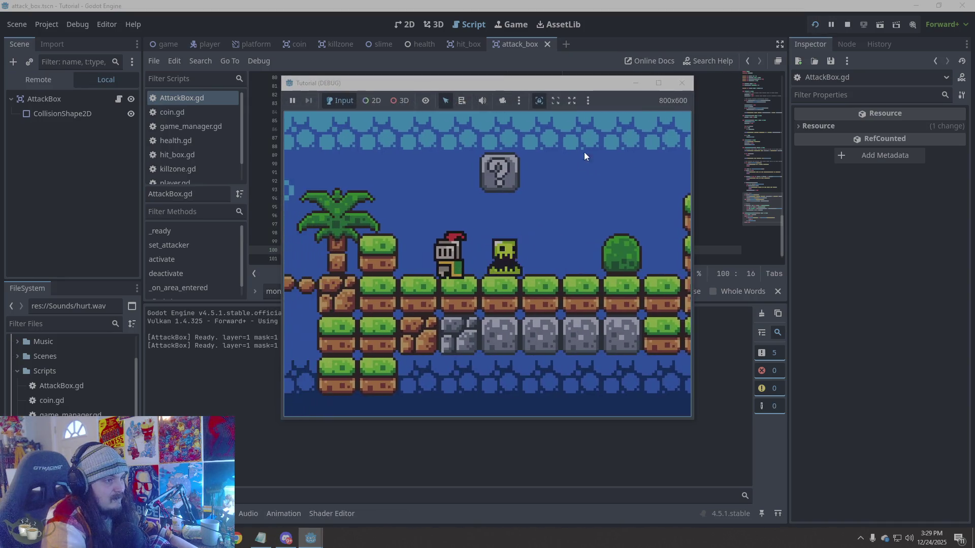
click(681, 83)
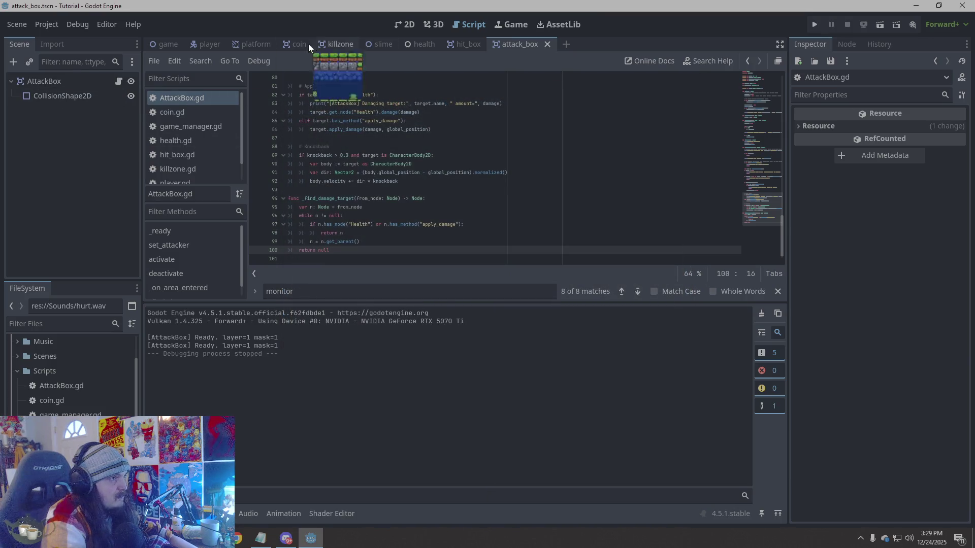
click(203, 44)
- Open player.gd, paste the updated player code over the old code, and run the game
click(119, 81)
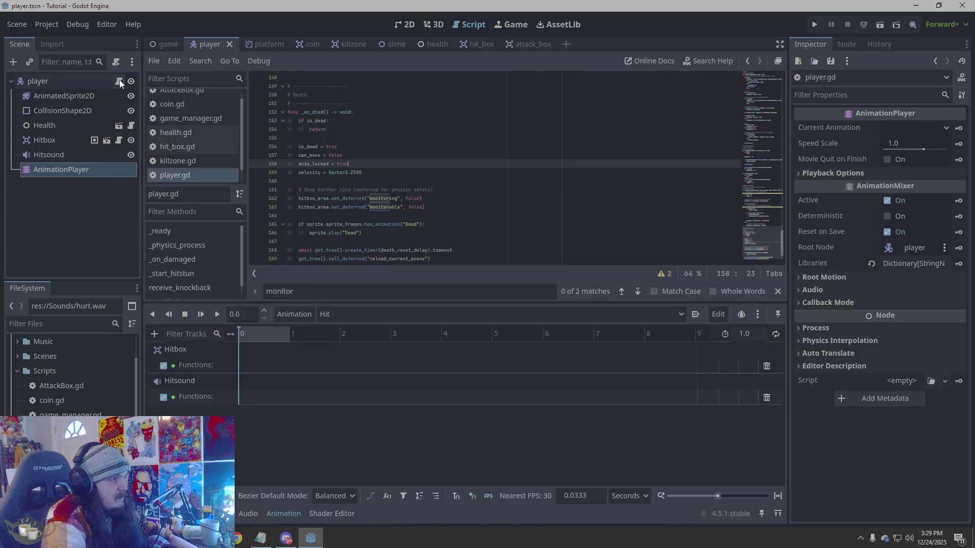
scroll(532, 194, up, 6)
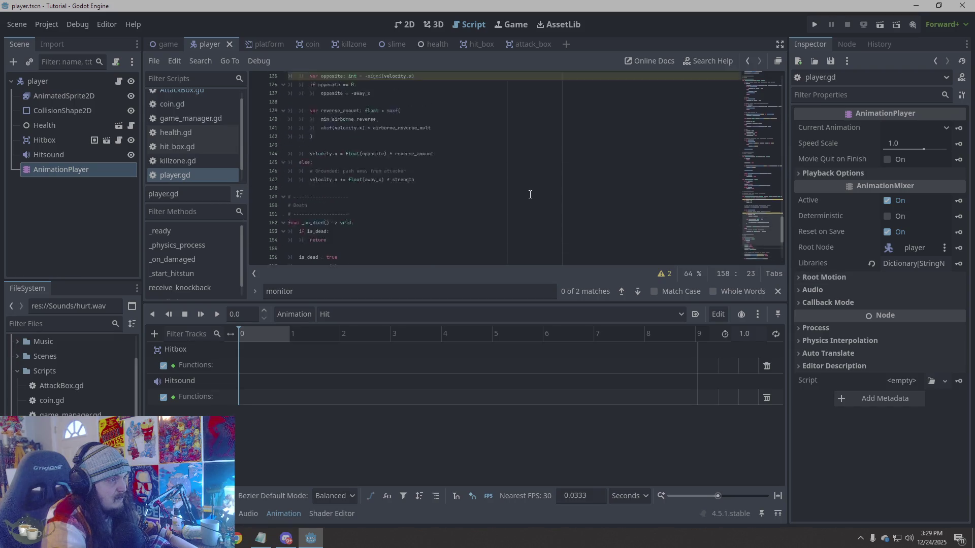
scroll(531, 194, down, 7)
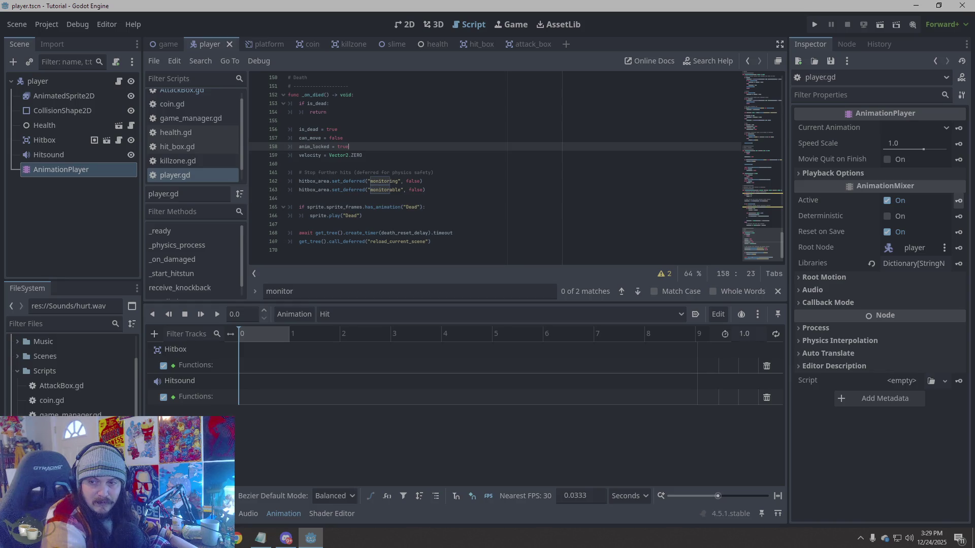
key(alt+Tab)
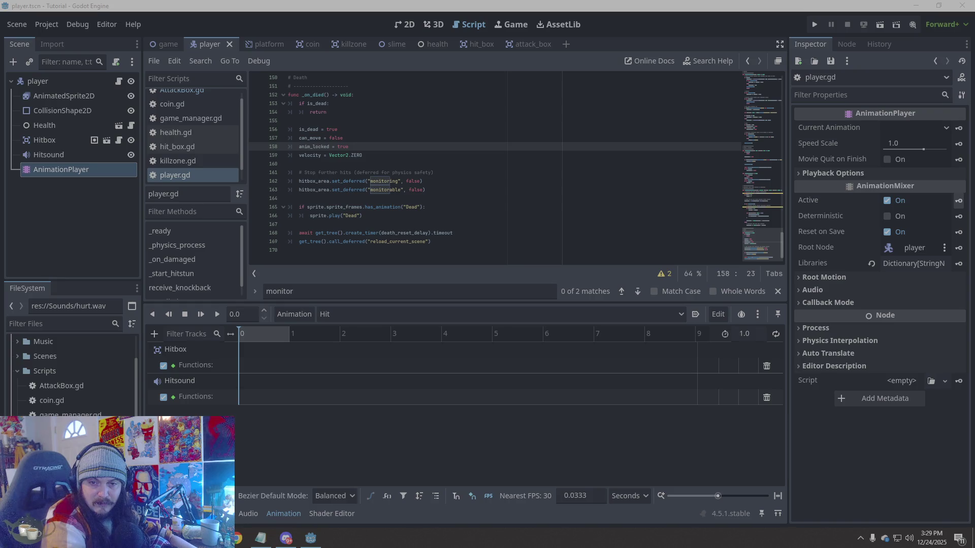
click(452, 234)
mouse_move(452, 239)
mouse_down()
mouse_move(305, 183)
mouse_move(314, 77)
mouse_move(325, 76)
mouse_move(339, 153)
mouse_move(305, 76)
mouse_move(274, 159)
mouse_up()
key(ctrl+v)
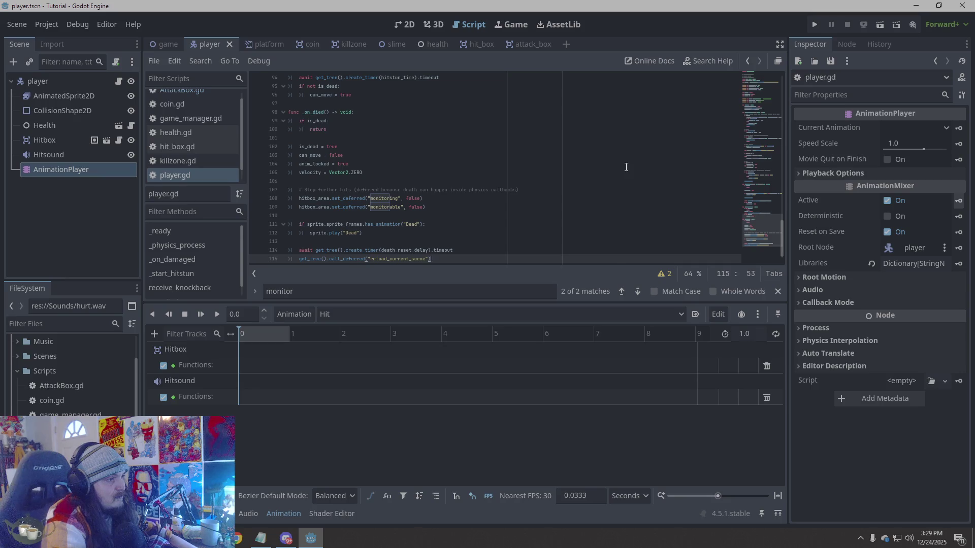
click(814, 24)
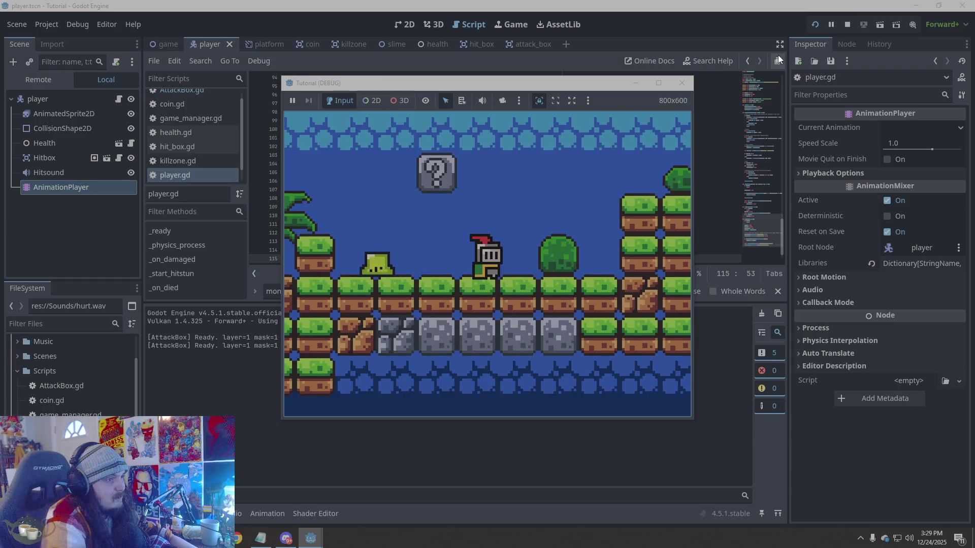
- Close the game and remove the player's Hitbox node from the hitbox group
click(682, 84)
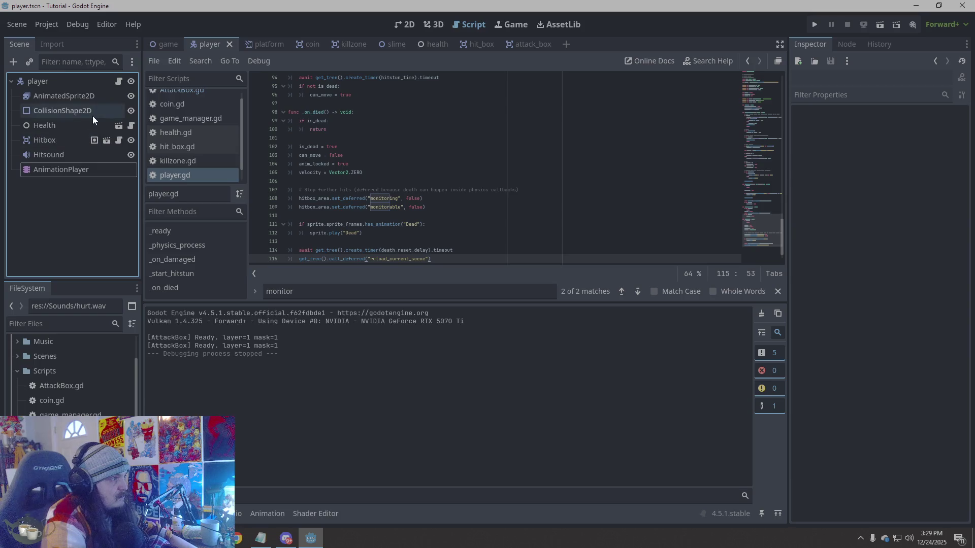
click(81, 141)
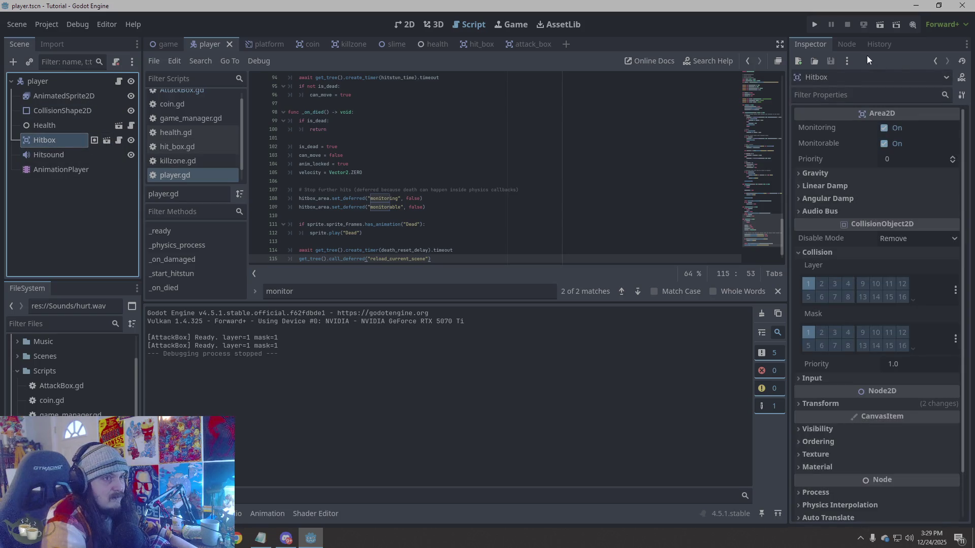
click(846, 44)
click(830, 114)
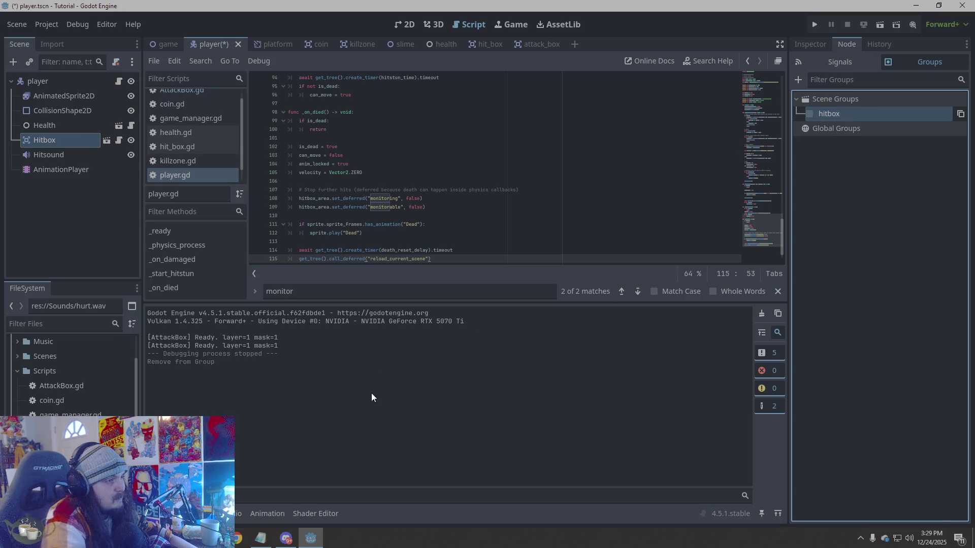
scroll(350, 216, down, 1)
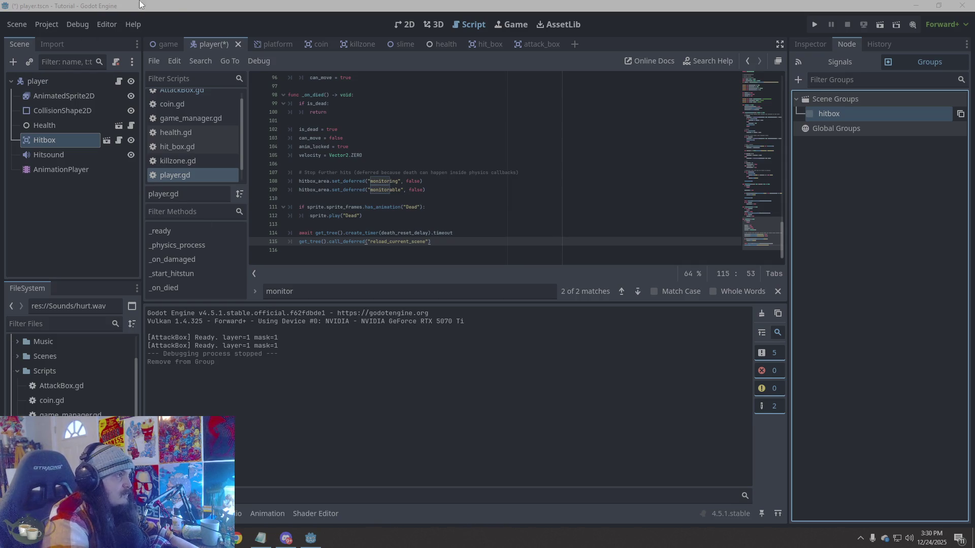
- Save player.gd and switch to the player scene's 2D canvas
click(444, 206)
key(ctrl+s)
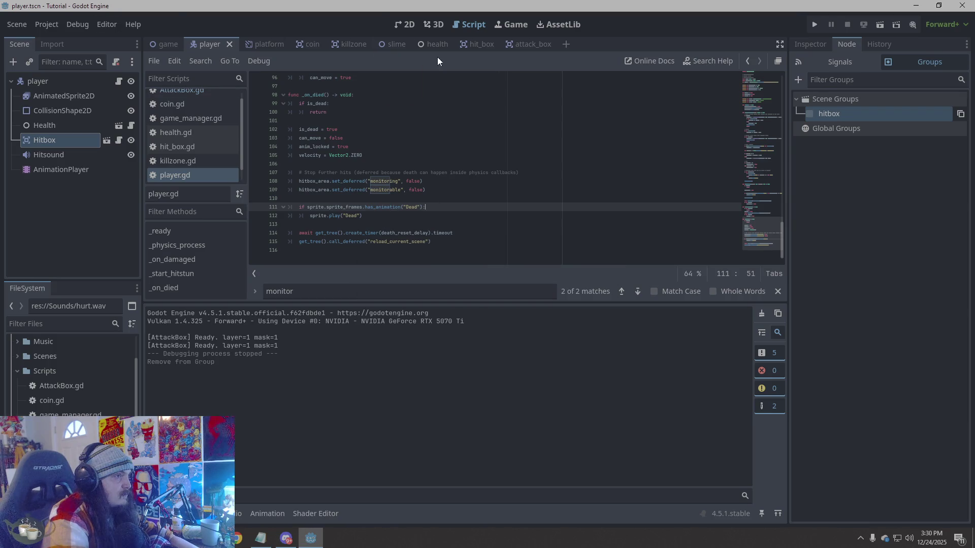
click(410, 24)
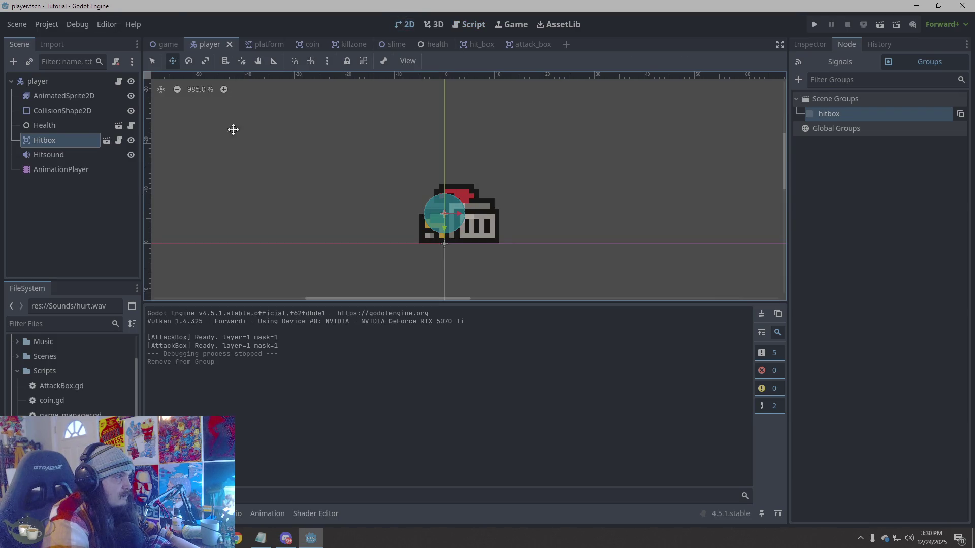
- Open the slime scene and inspect its AttackBox: Damage 10, Knockback 450.0, Active Time 0.12
click(535, 44)
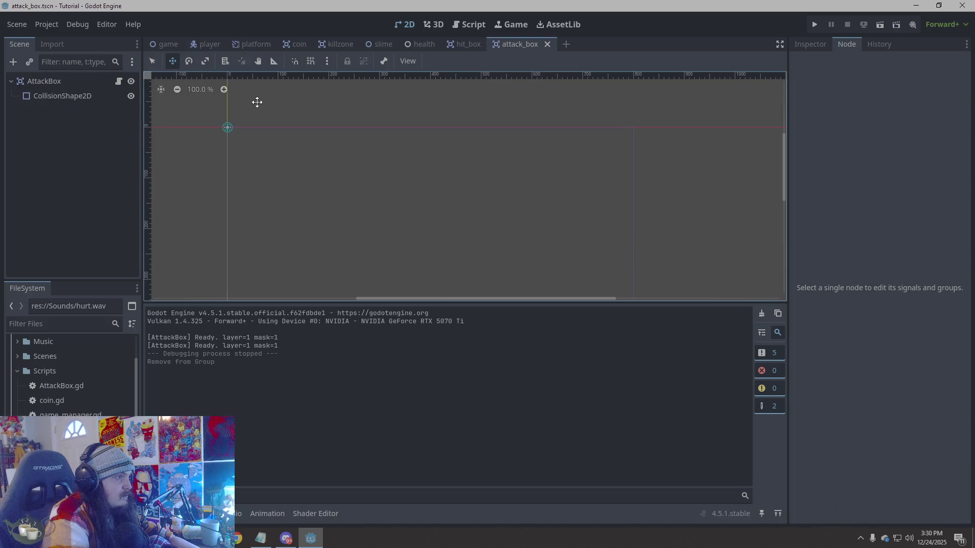
click(461, 44)
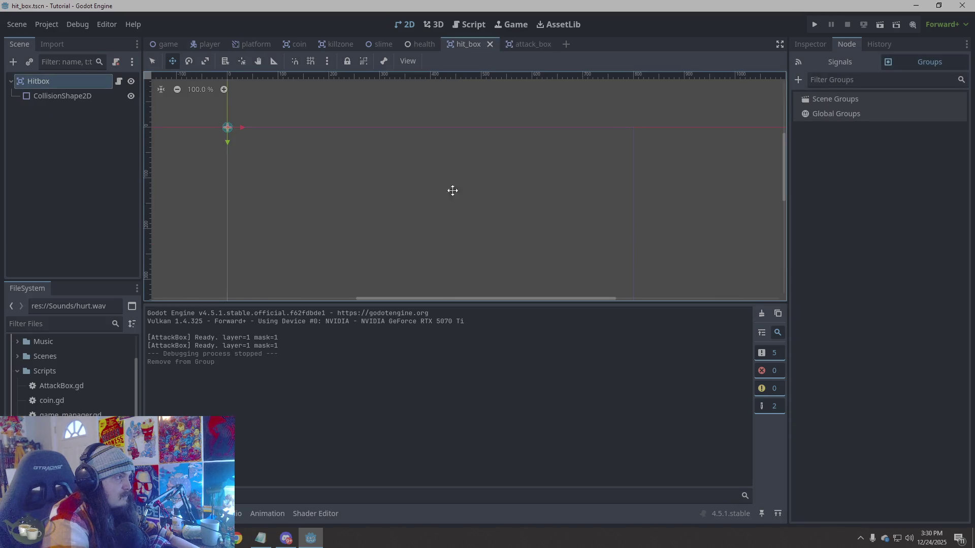
click(382, 43)
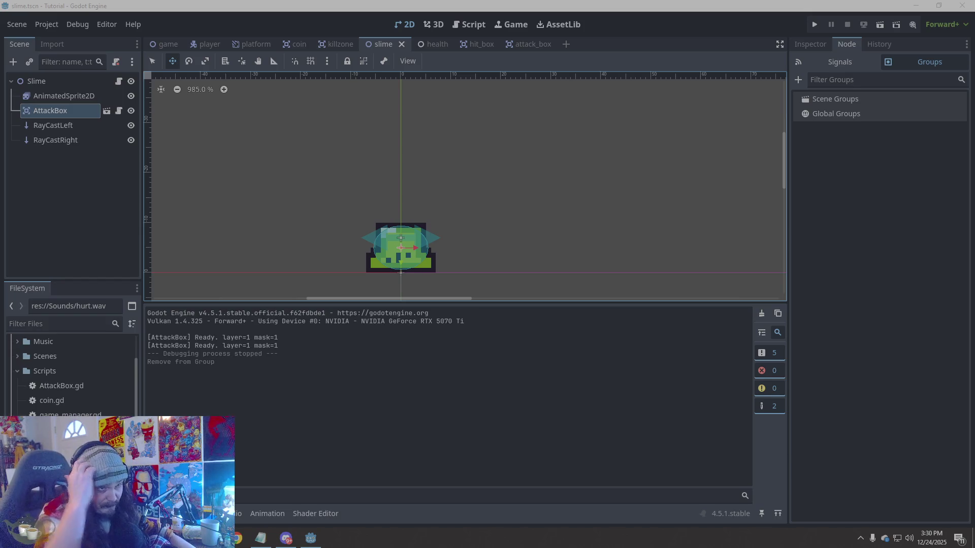
click(797, 47)
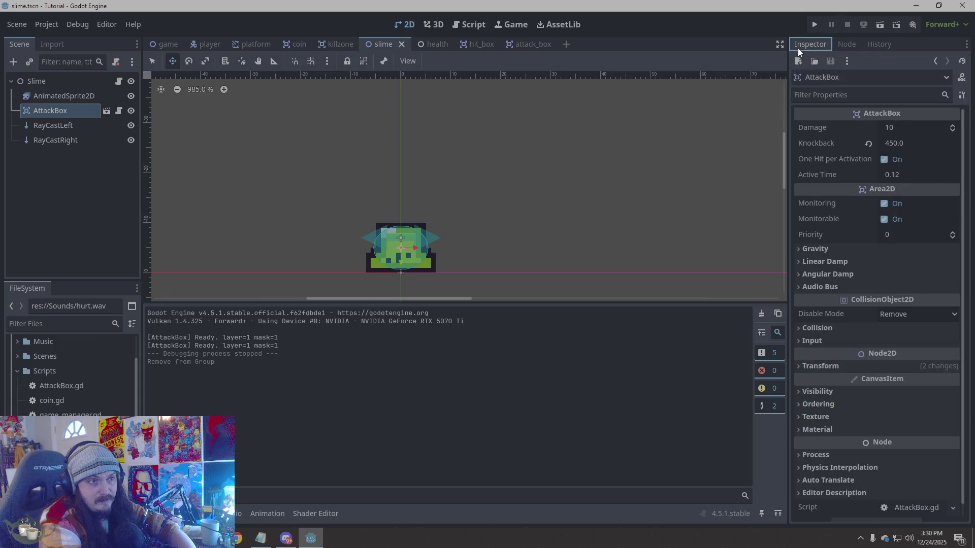
- Return to the player scene to check the Hitbox's collision layer 1 and mask 1
click(206, 48)
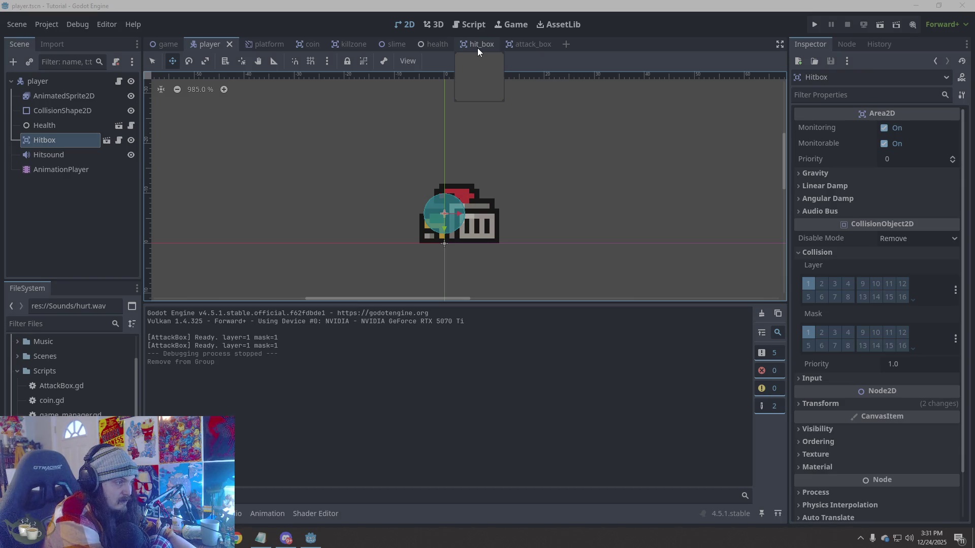
- Test-run the game once and stop it
click(198, 371)
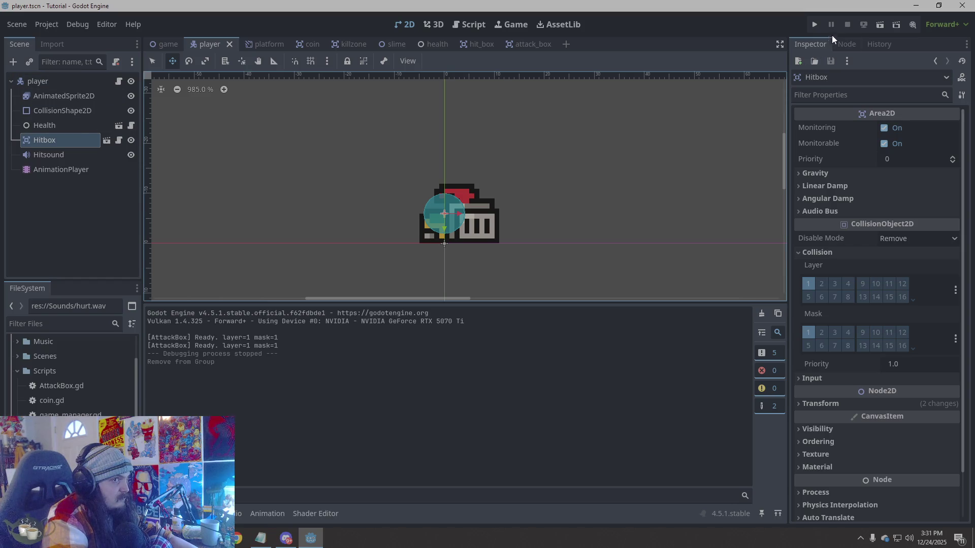
click(814, 25)
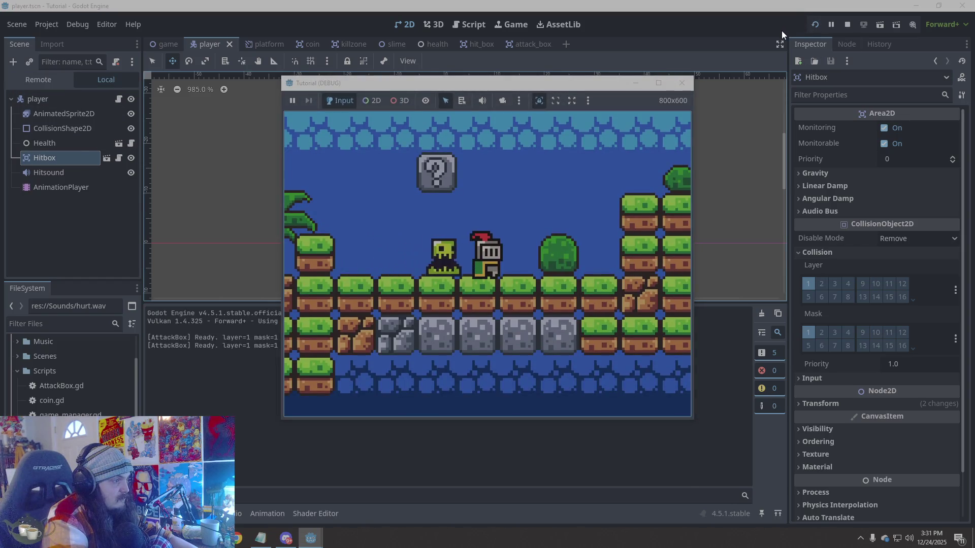
click(682, 83)
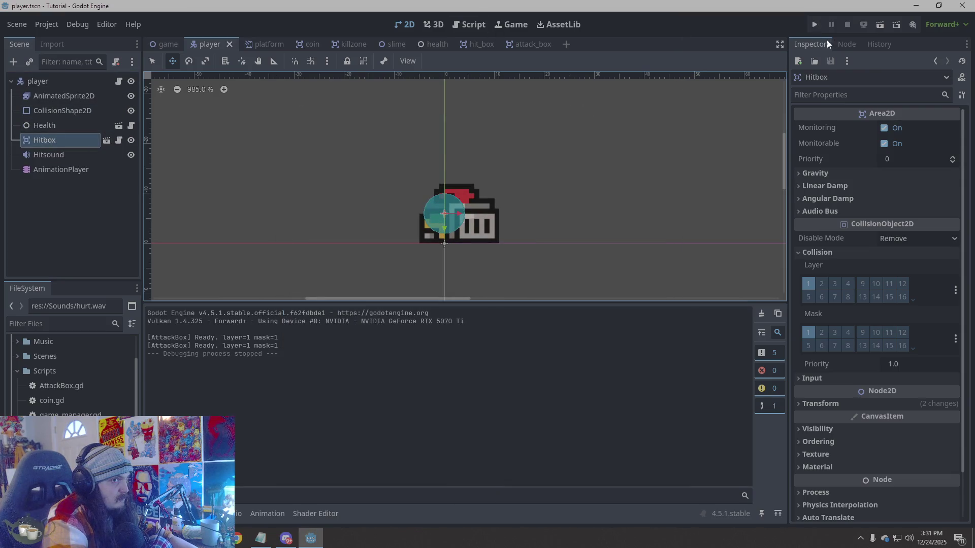
- Add the Hitbox back to the hitbox group, then run and close the game again
click(846, 43)
click(810, 114)
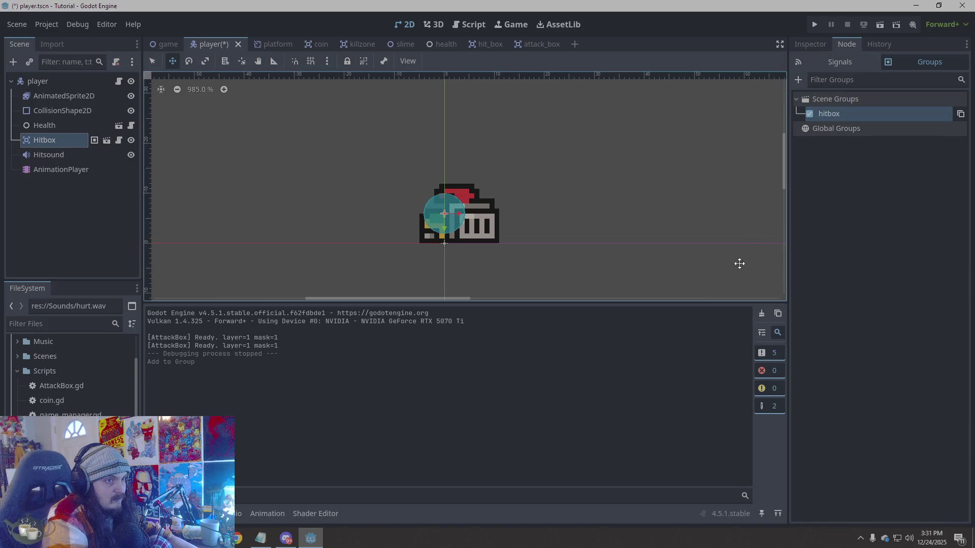
click(813, 25)
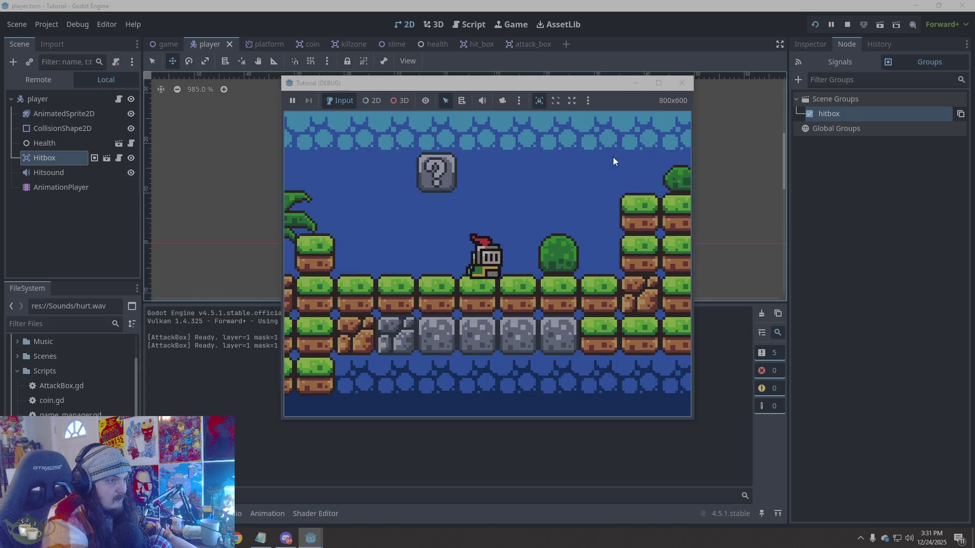
click(682, 83)
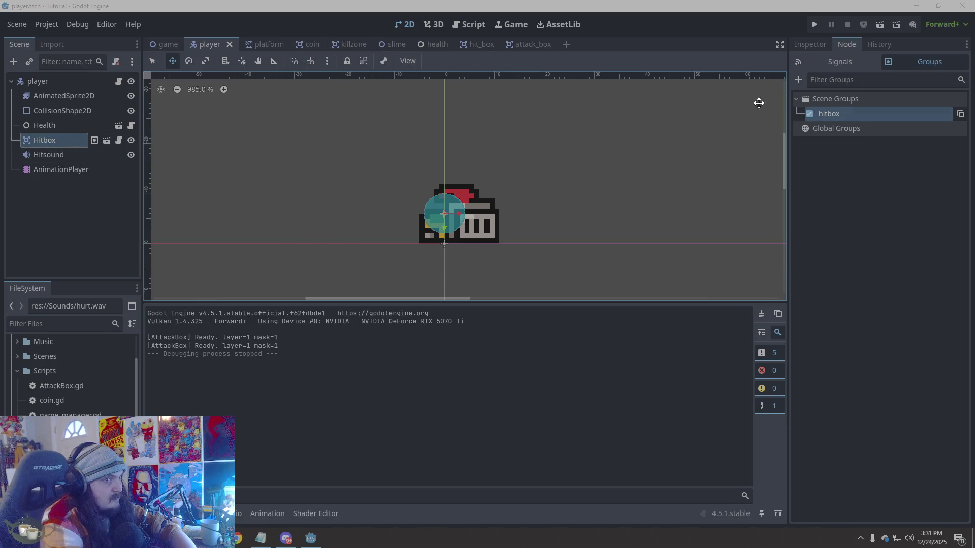
click(254, 44)
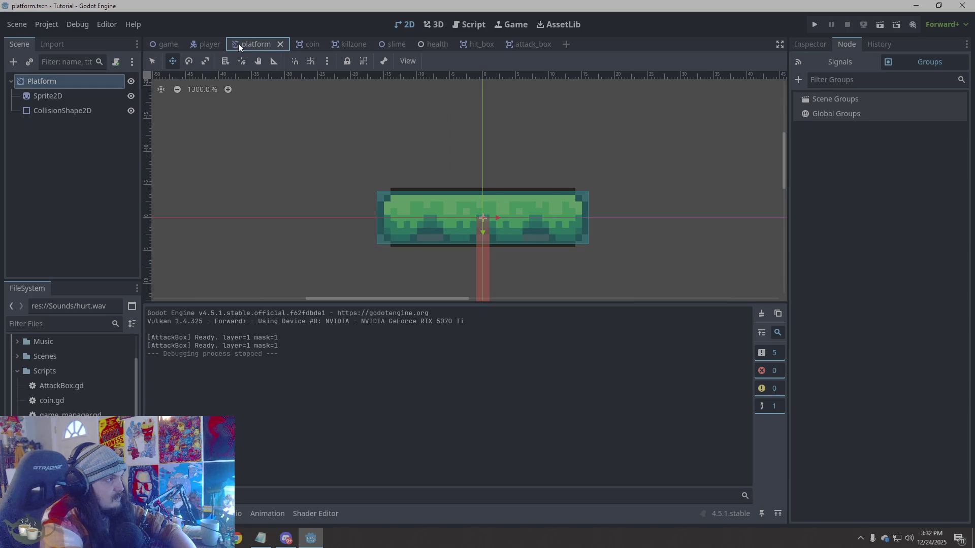
- Switch to the player scene's Script workspace and drag-select the whole of player.gd
click(208, 44)
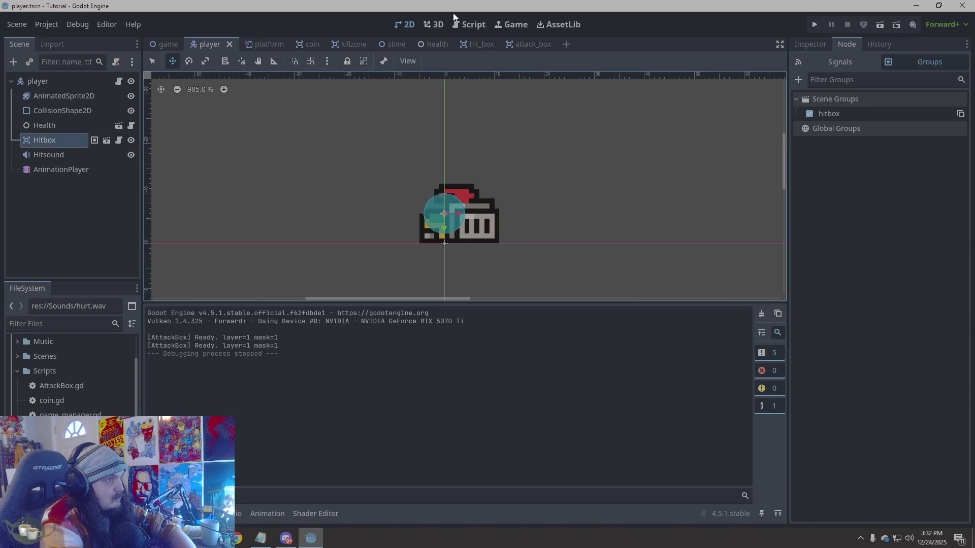
click(454, 23)
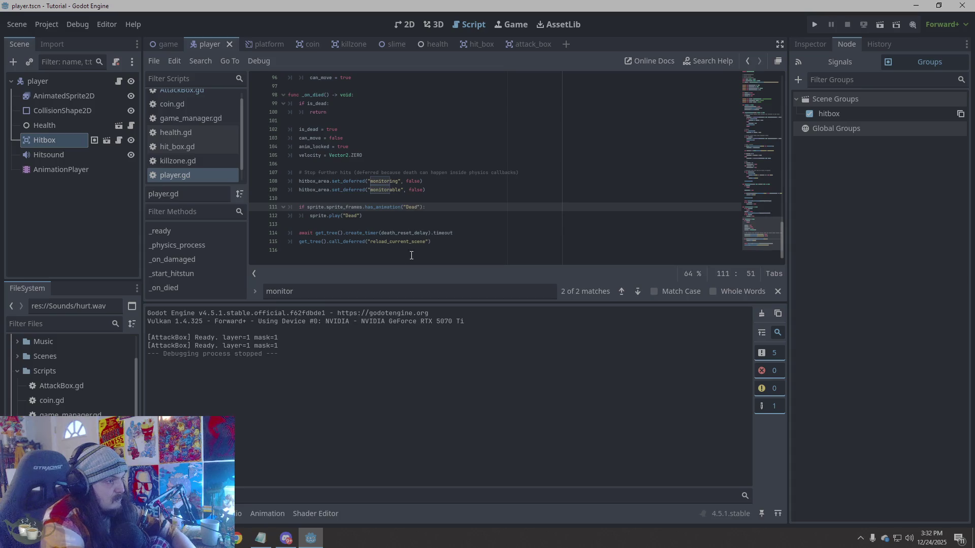
mouse_move(410, 254)
mouse_down()
mouse_move(355, 163)
mouse_move(357, 140)
mouse_move(304, 72)
mouse_move(271, 62)
mouse_up()
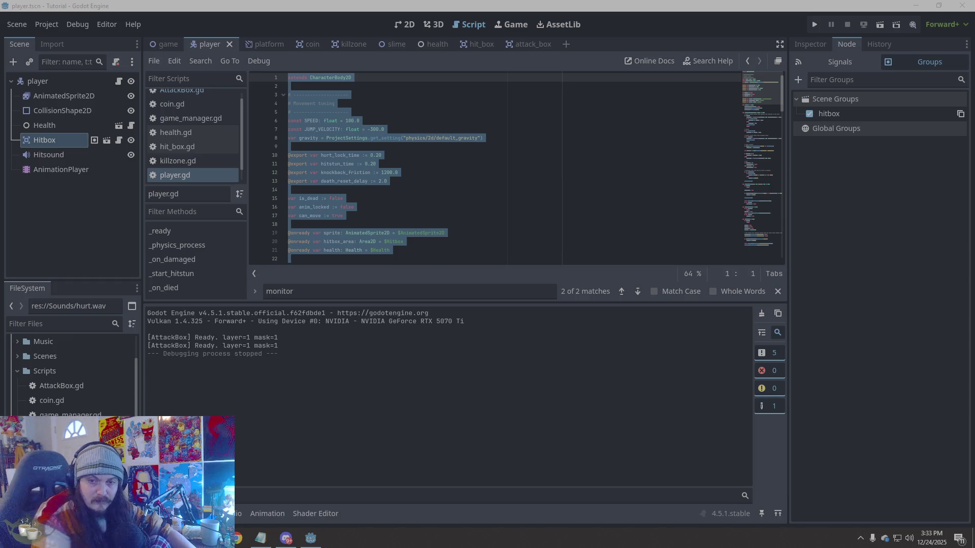
- Open AttackBox.gd from the attack_box scene, select all its code and copy it
click(366, 146)
click(520, 44)
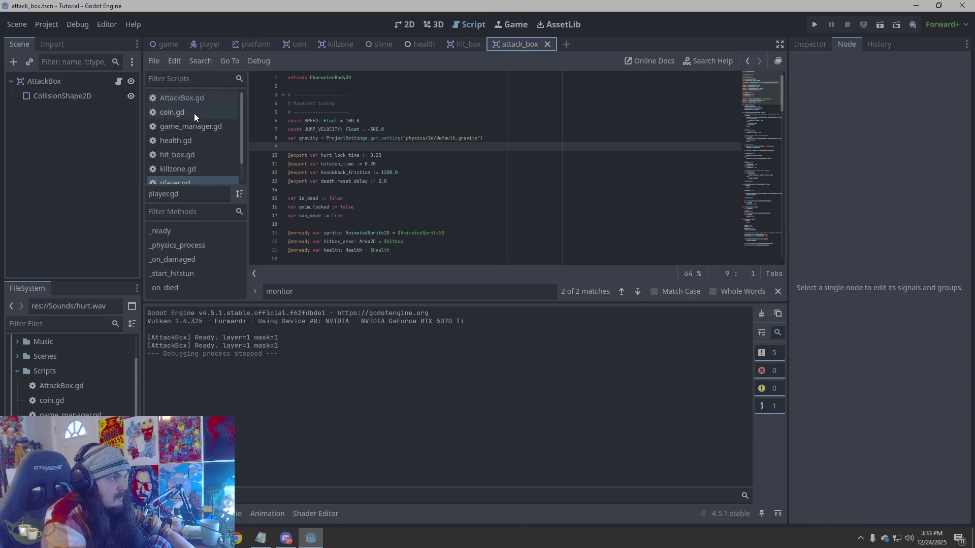
right_click(467, 195)
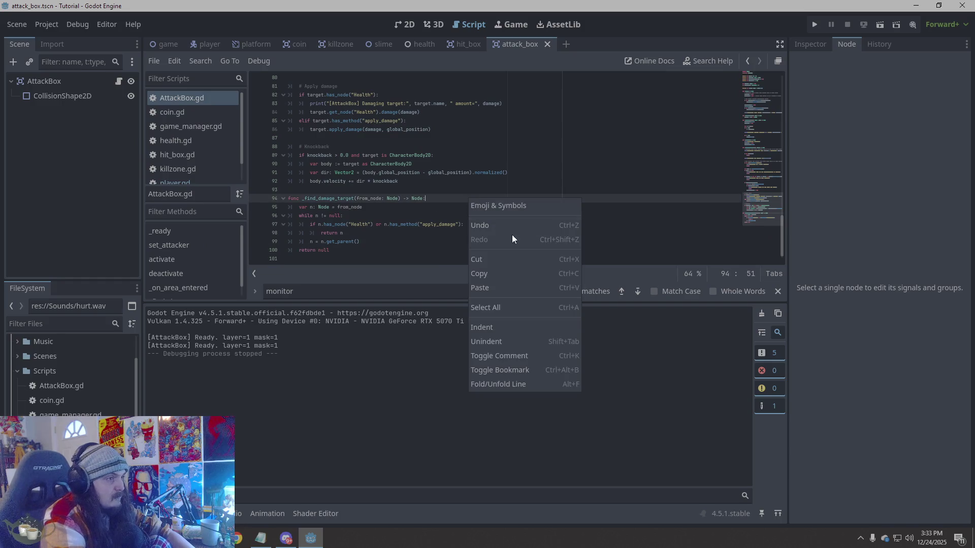
click(504, 301)
key(alt+Tab)
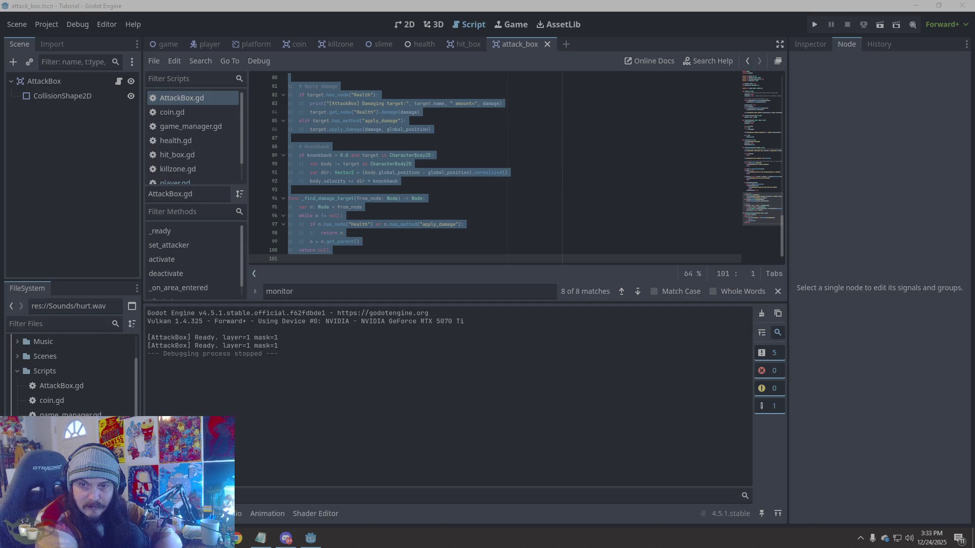
scroll(465, 161, up, 8)
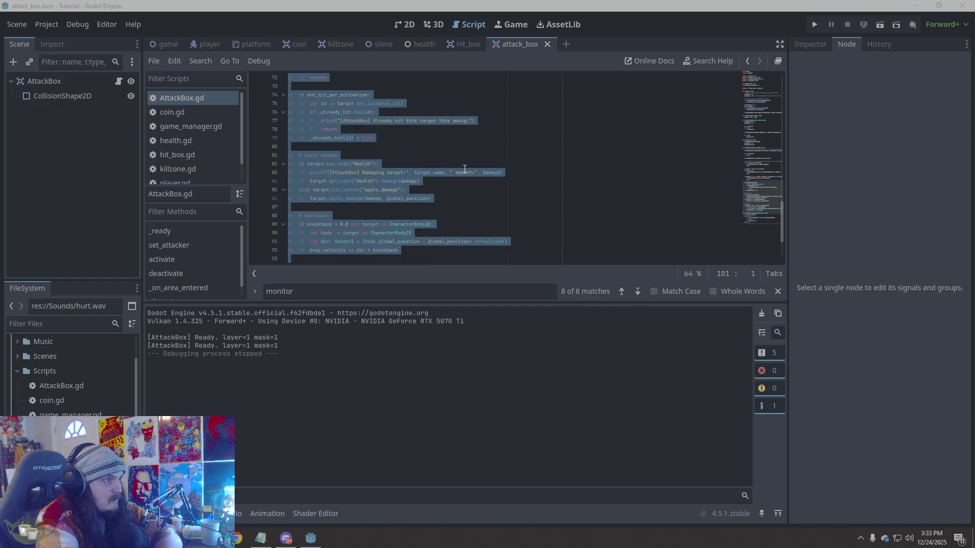
scroll(465, 162, up, 15)
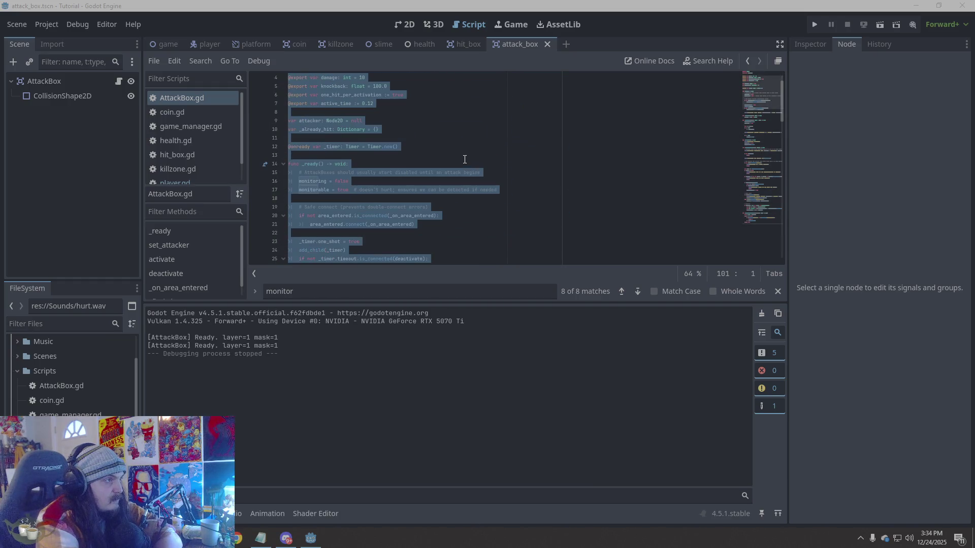
right_click(325, 134)
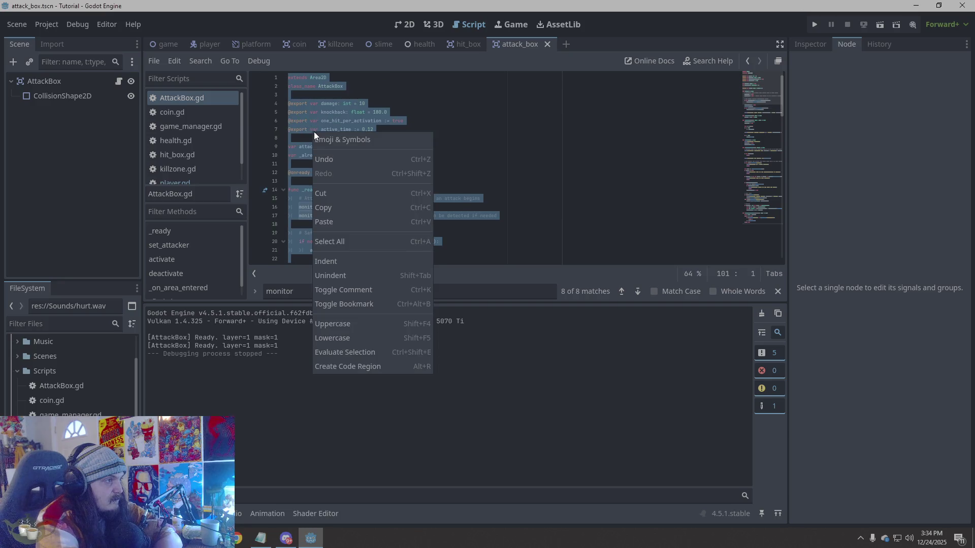
click(346, 205)
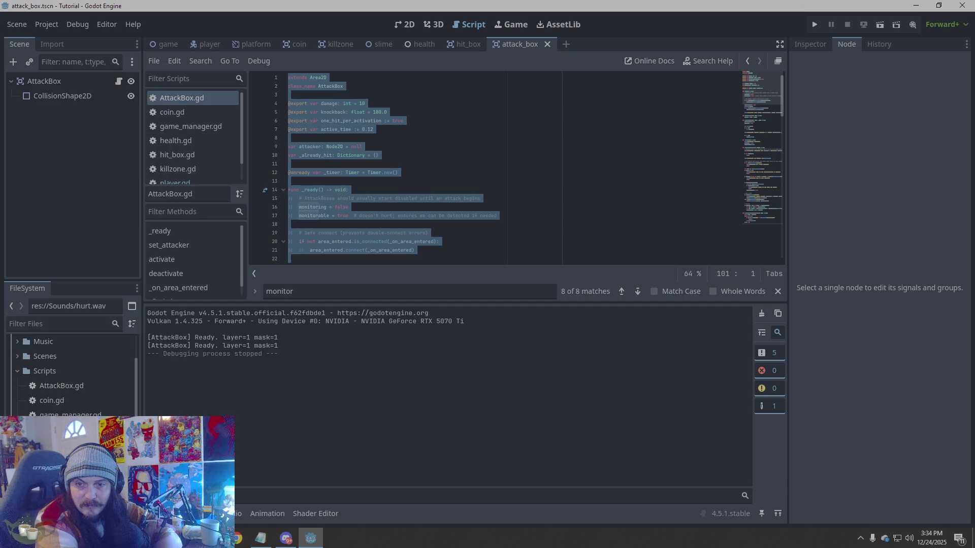
key(alt+Tab)
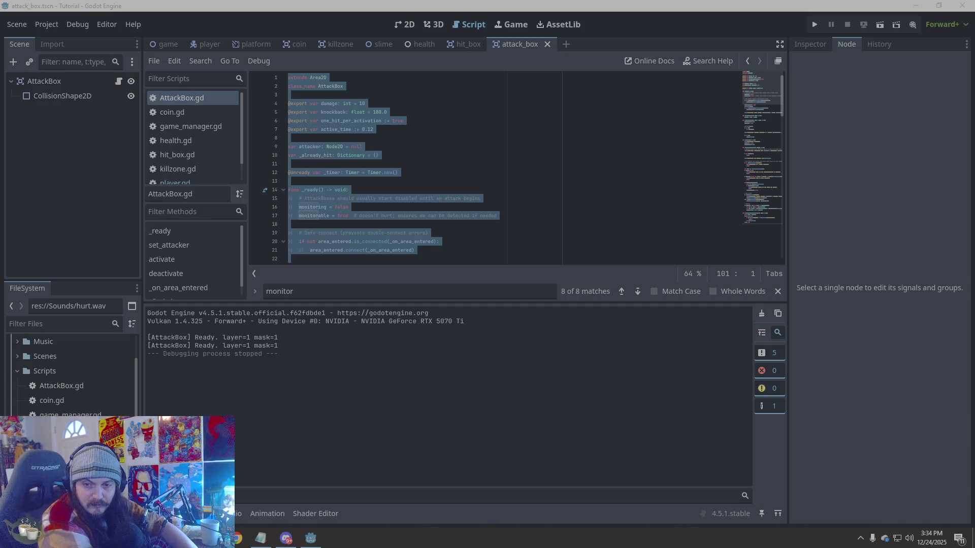
click(212, 44)
scroll(198, 127, down, 2)
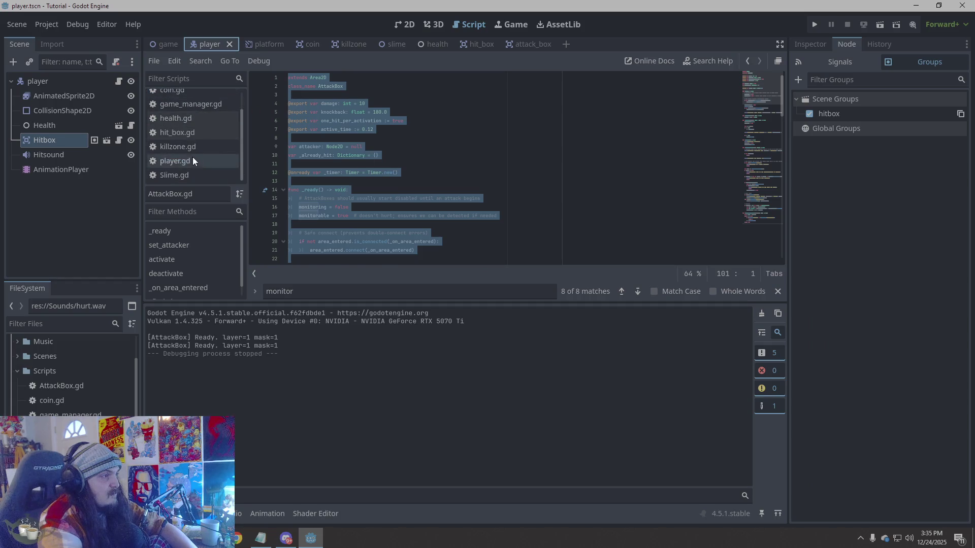
click(192, 159)
click(434, 188)
right_click(434, 186)
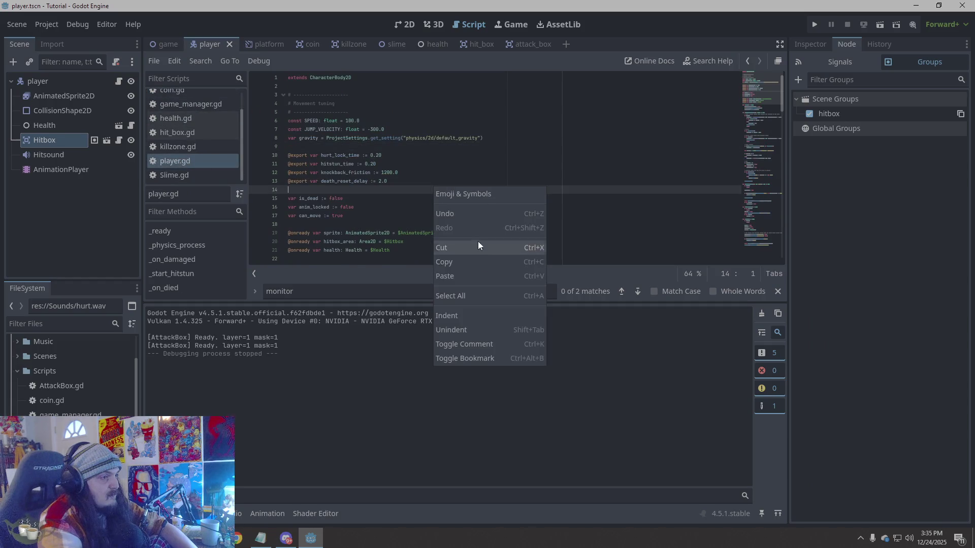
click(464, 289)
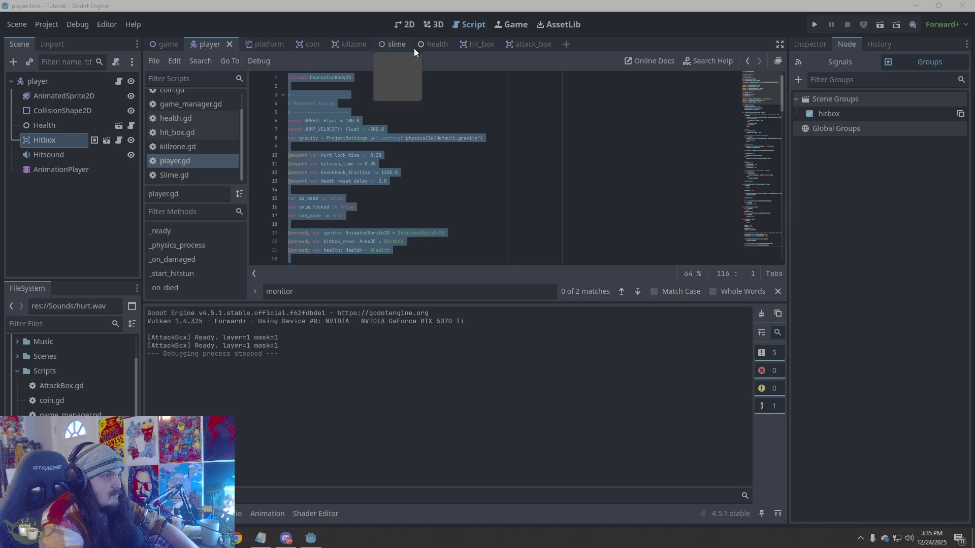
click(531, 46)
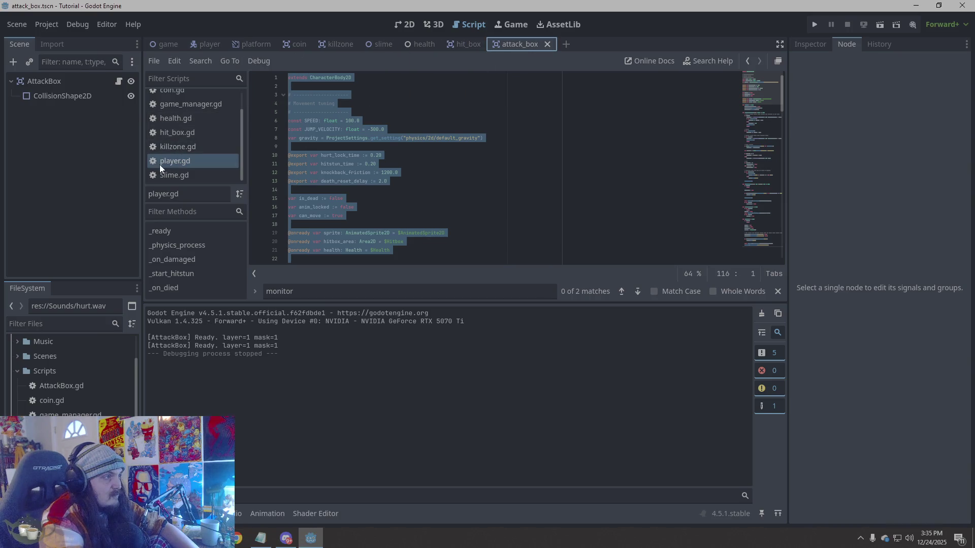
scroll(191, 147, up, 1)
click(207, 100)
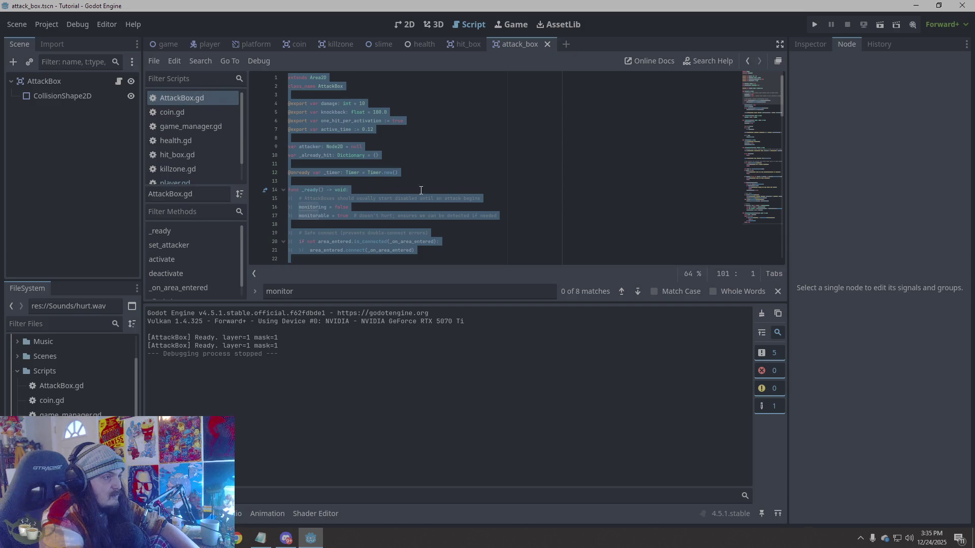
right_click(339, 151)
click(346, 230)
key(alt+Tab)
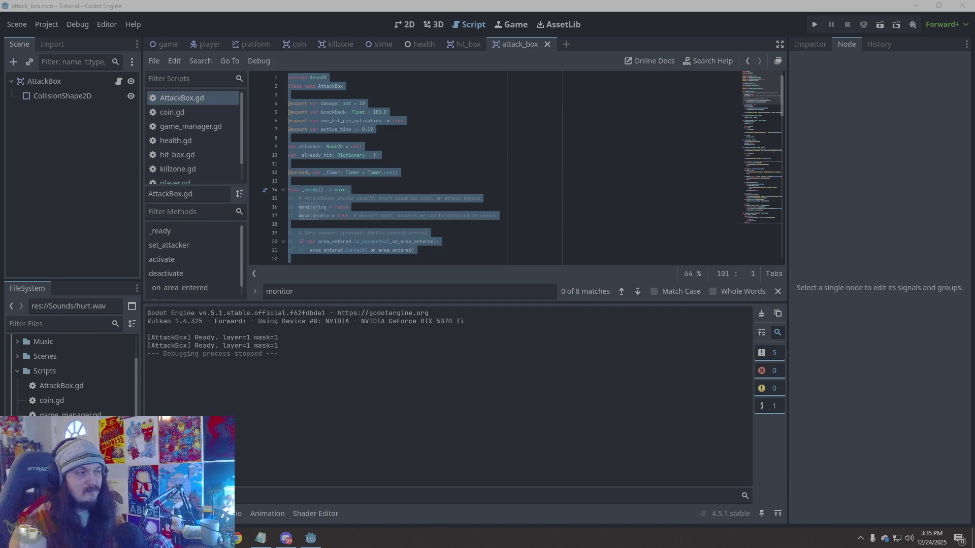
click(394, 152)
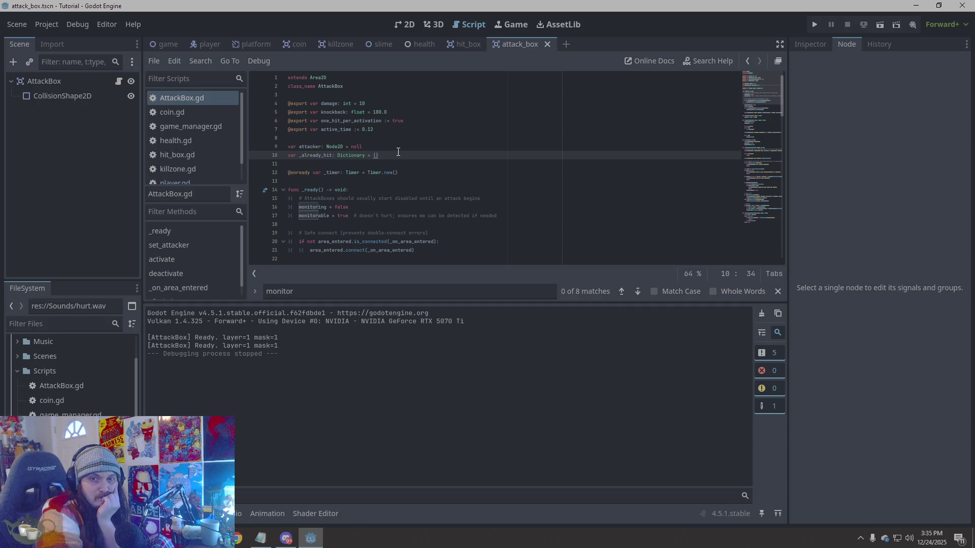
key(alt+Tab)
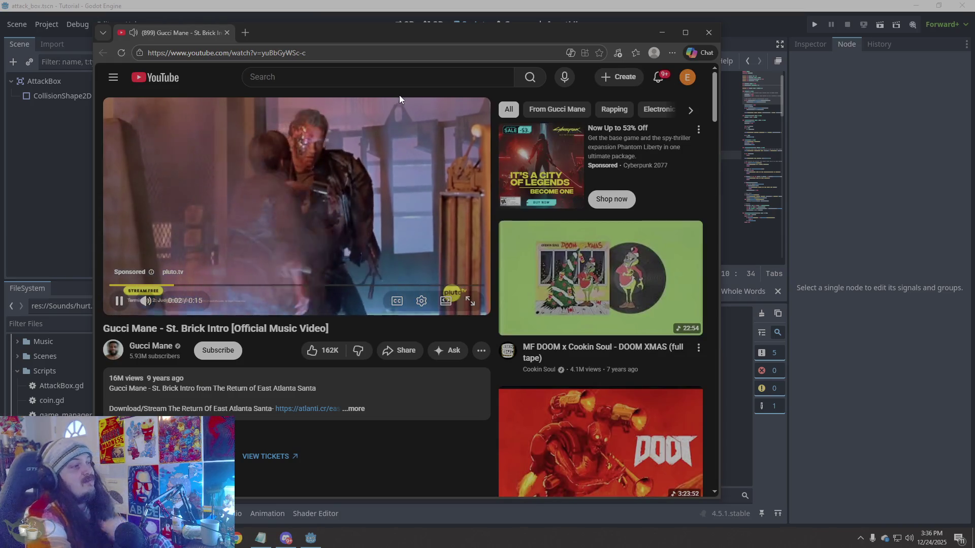
- Close the browser window playing 'Gucci Mane - St. Brick Intro' to return to Godot
click(298, 50)
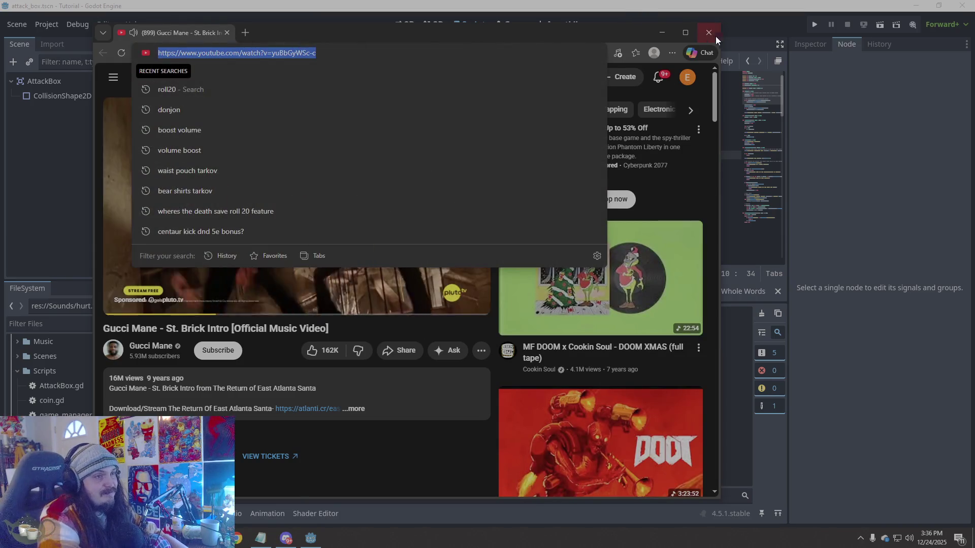
click(709, 32)
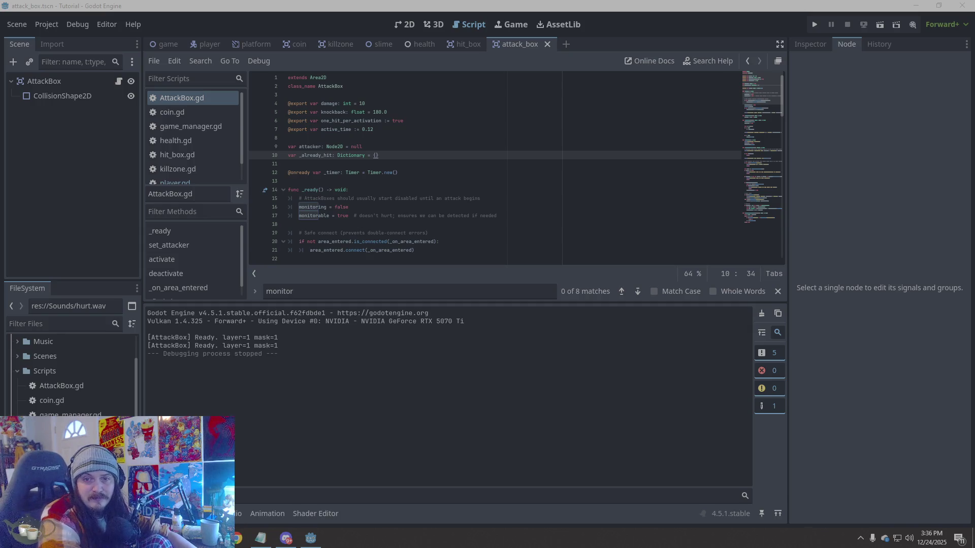
- Switch to the slime scene to show its AttackBox, AnimatedSprite2D and raycast nodes
click(383, 45)
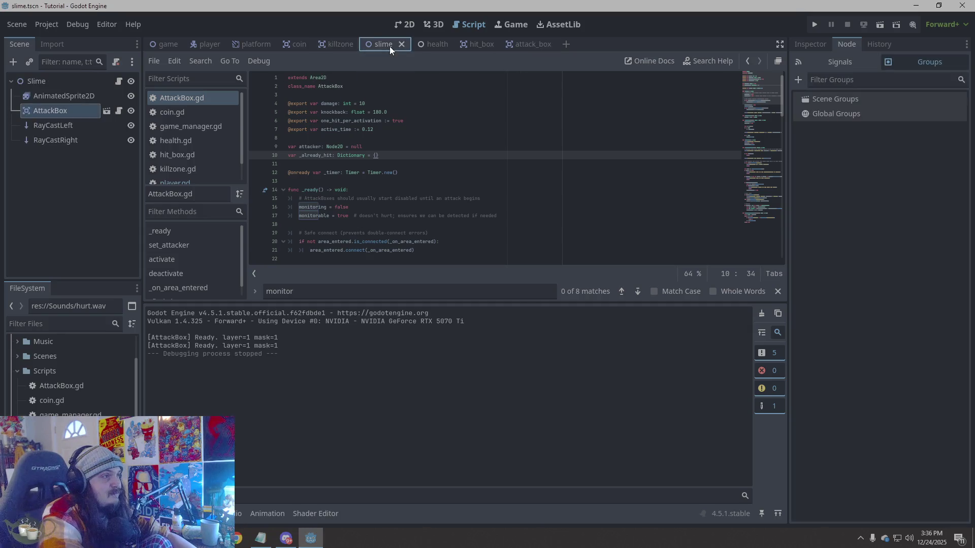
- Open Slime.gd from the Slime root node and undo the recent edits
click(65, 81)
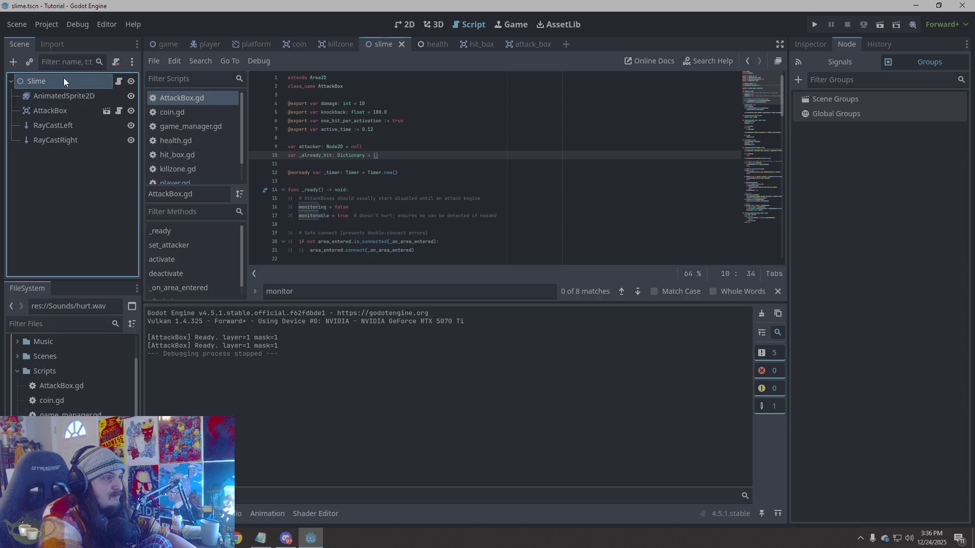
click(118, 81)
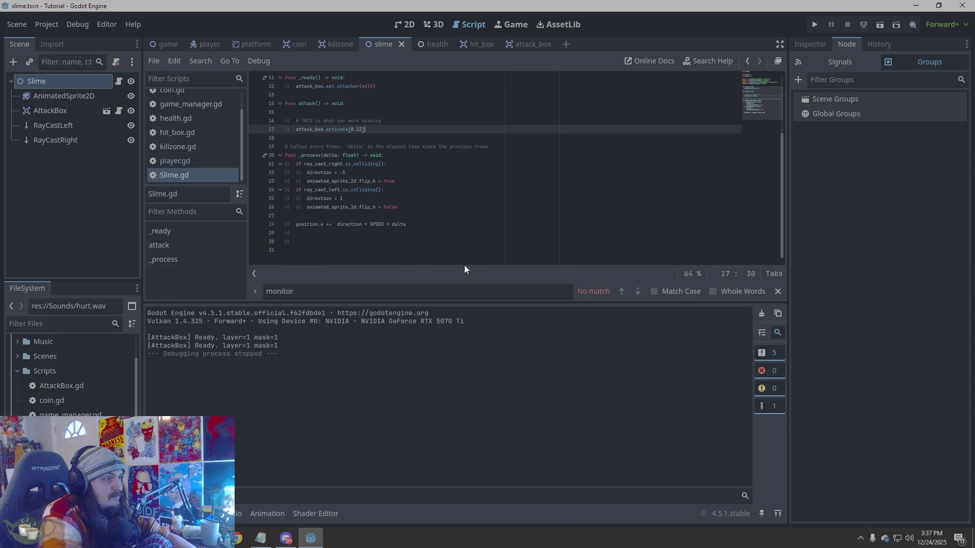
scroll(435, 206, up, 3)
drag(394, 183, 230, 157)
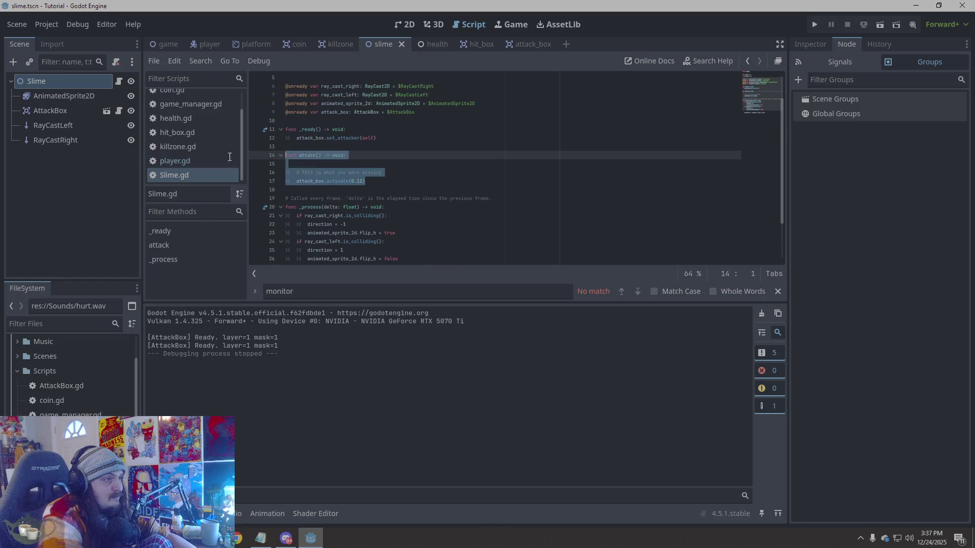
key(ctrl+z)
key(ctrl+z)
key(ctrl+z)
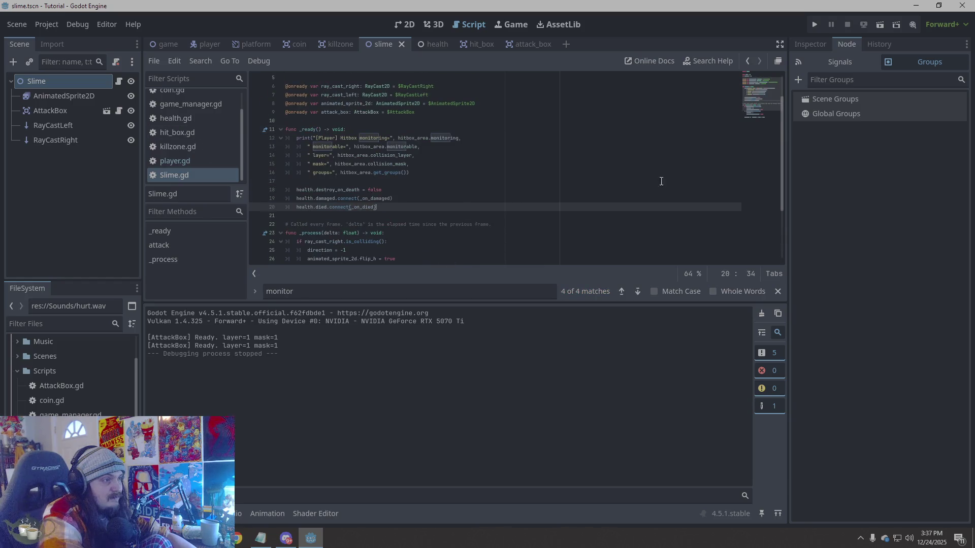
key(ctrl+z)
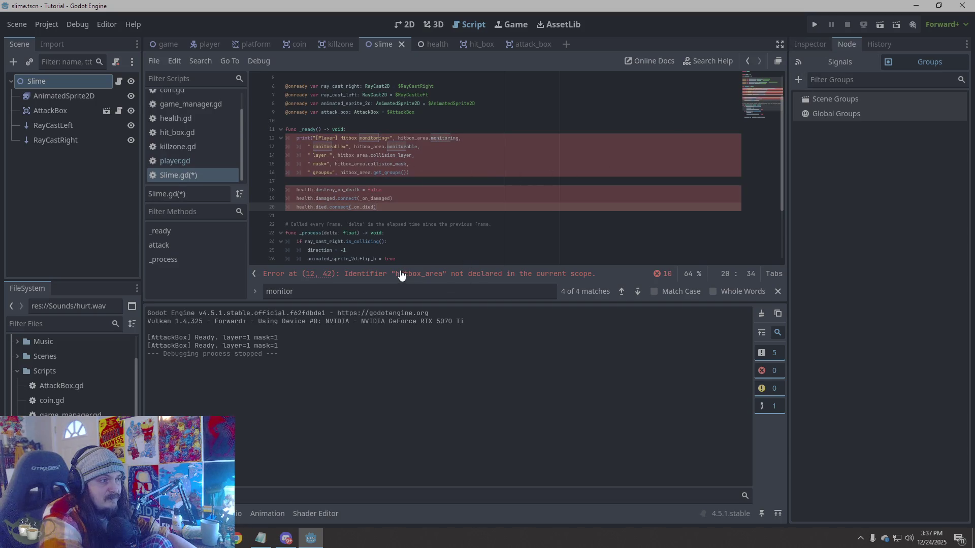
key(alt+Tab)
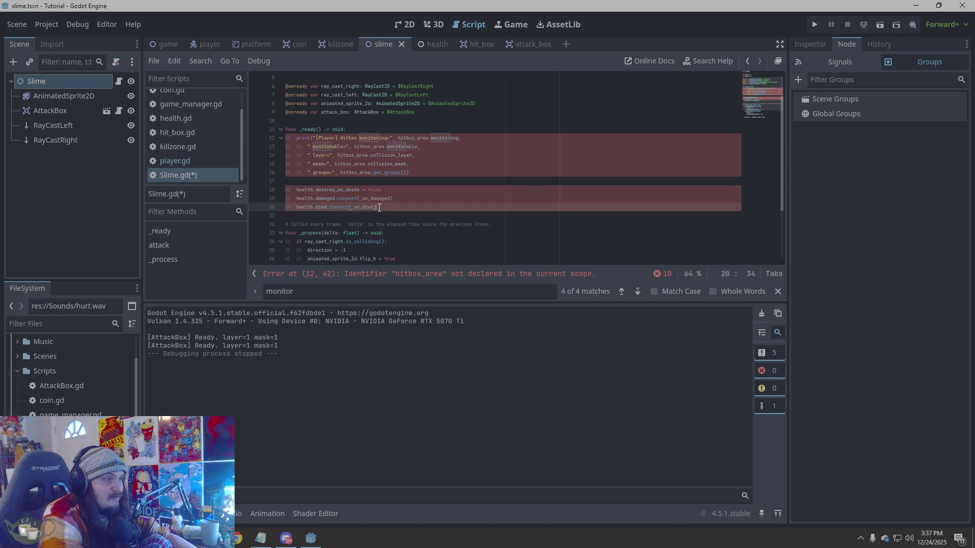
- Replace the _ready function with the copied code and delete the duplicate _process
drag(386, 207, 205, 133)
key(ctrl+v)
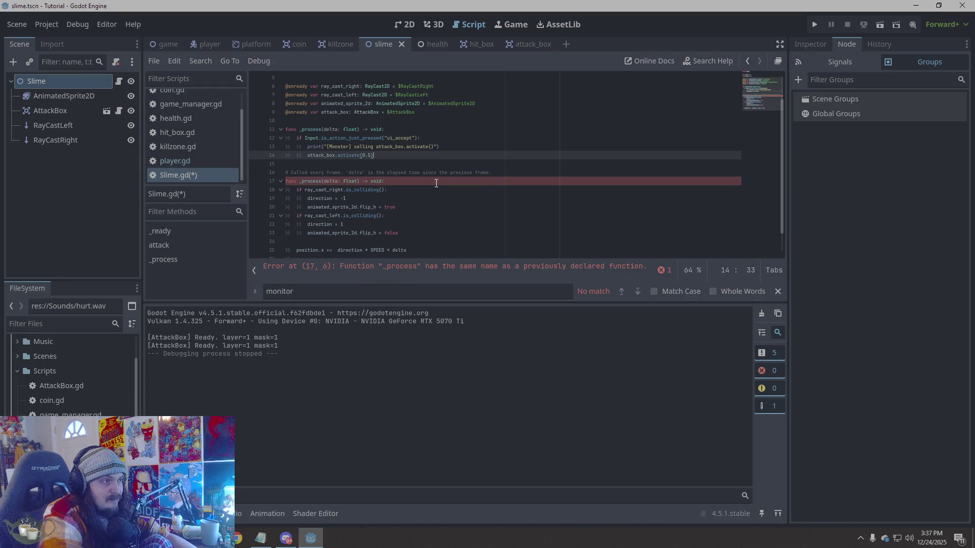
mouse_move(378, 156)
mouse_down()
mouse_move(248, 137)
mouse_move(251, 128)
mouse_up()
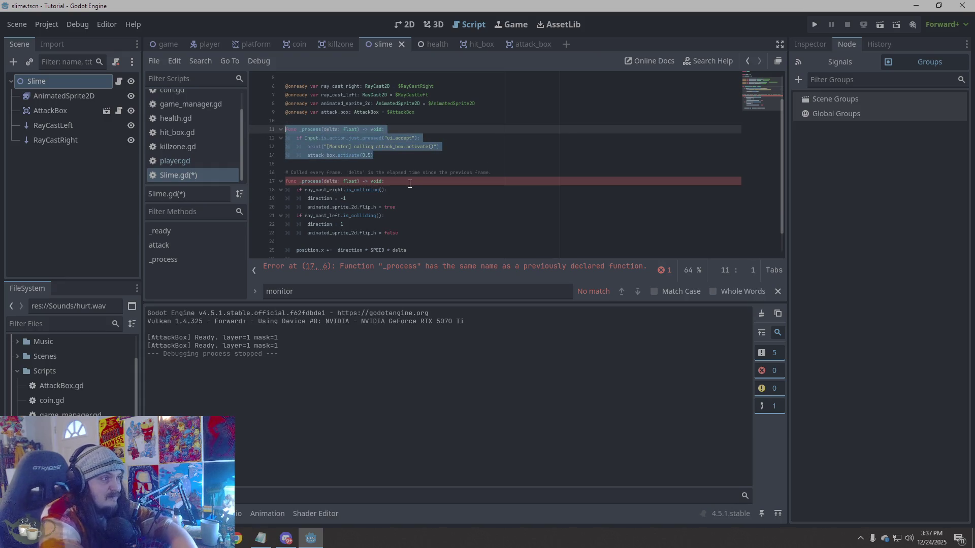
key(BackSpace)
key(BackSpace)
key(BackSpace)
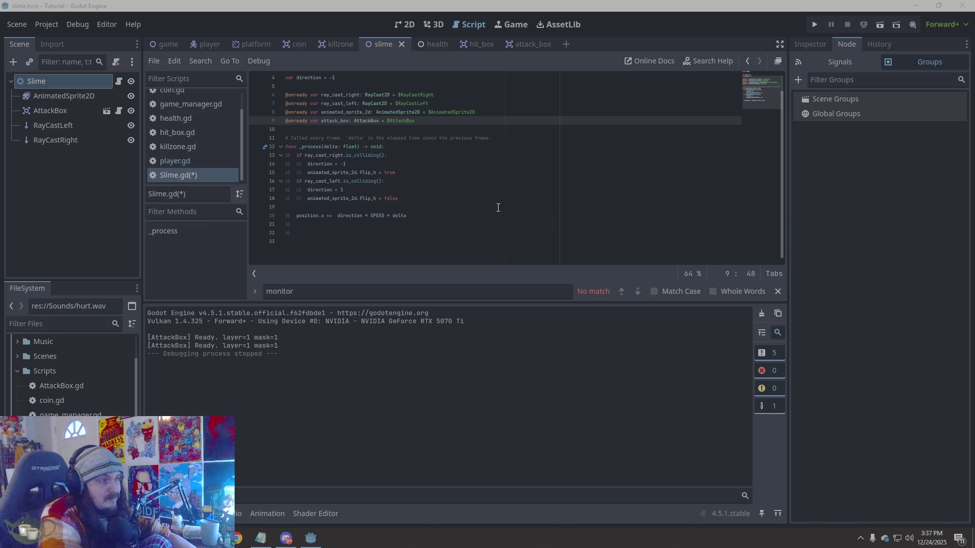
- Paste the ui_accept check with print and attack_box.activate(0.5) into _process, fix indentation, and save
click(394, 147)
key(Return)
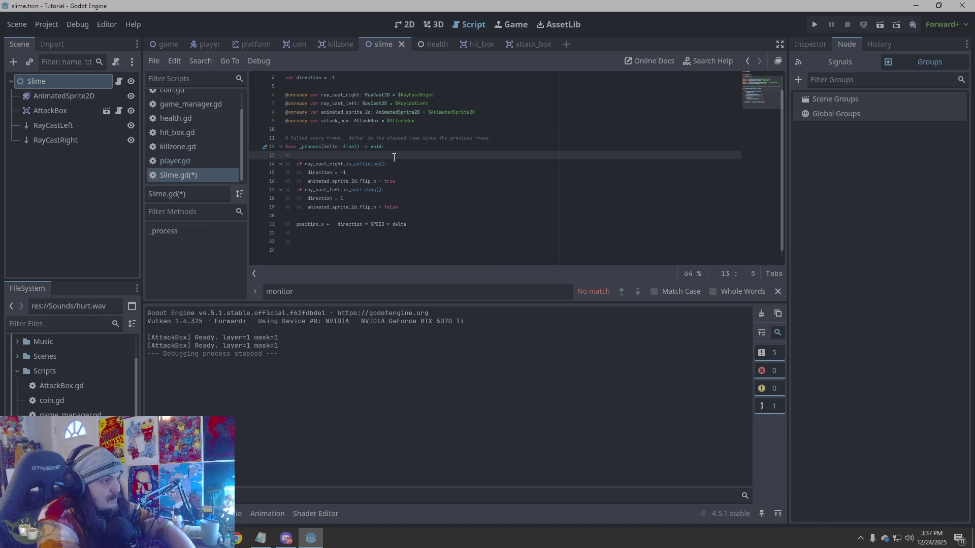
text(if Input.is_action_just_pressed("ui_accept"): 		print("[Monster] calling attack_box.activate()") 		attack_box.activate(0.5))
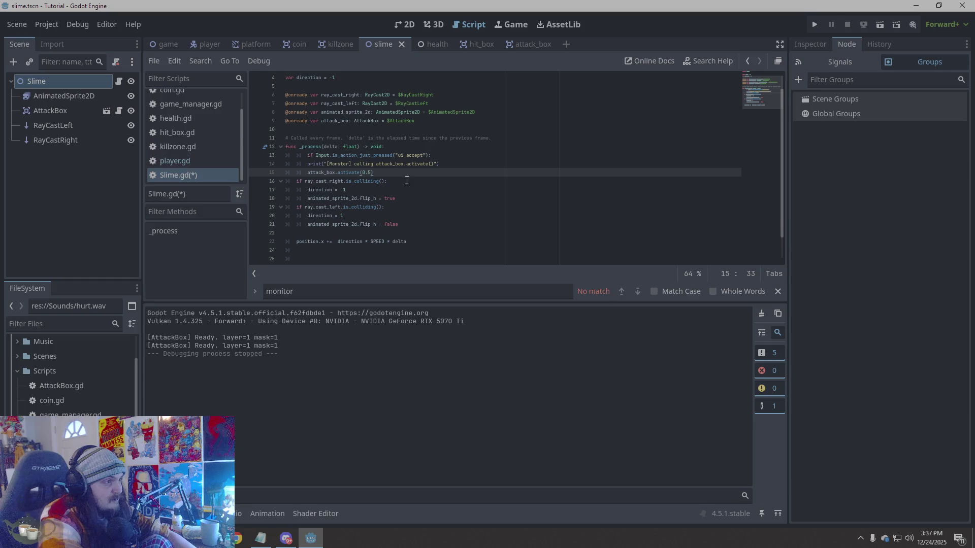
click(308, 157)
key(BackSpace)
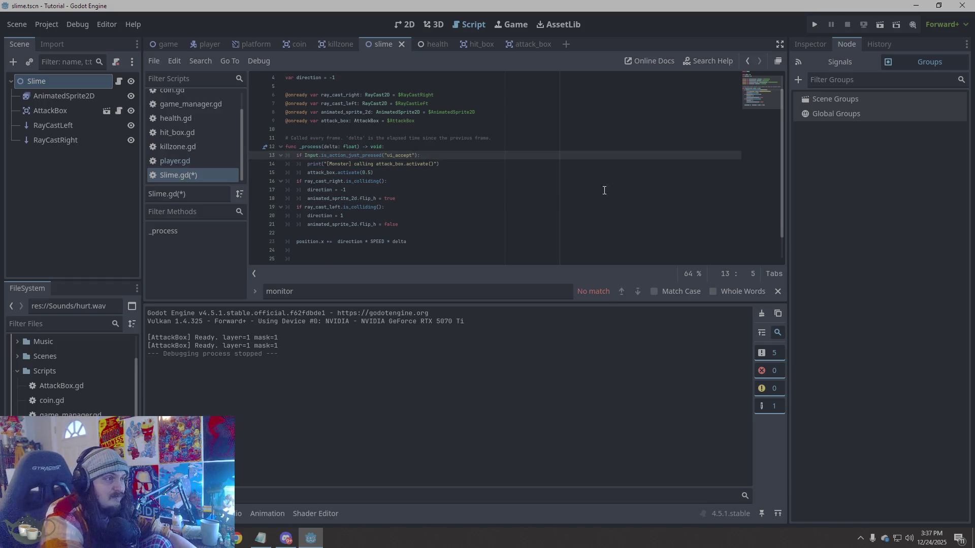
key(ctrl+s)
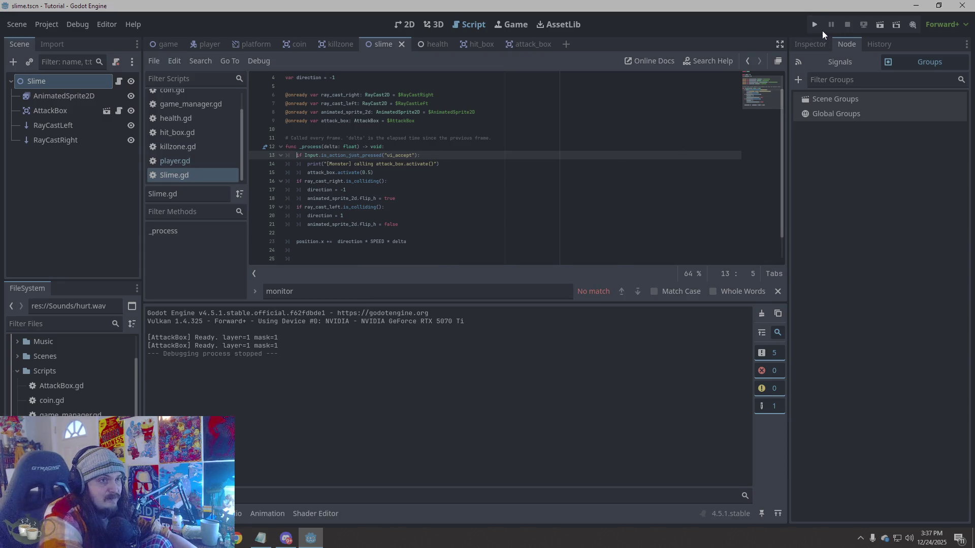
click(815, 28)
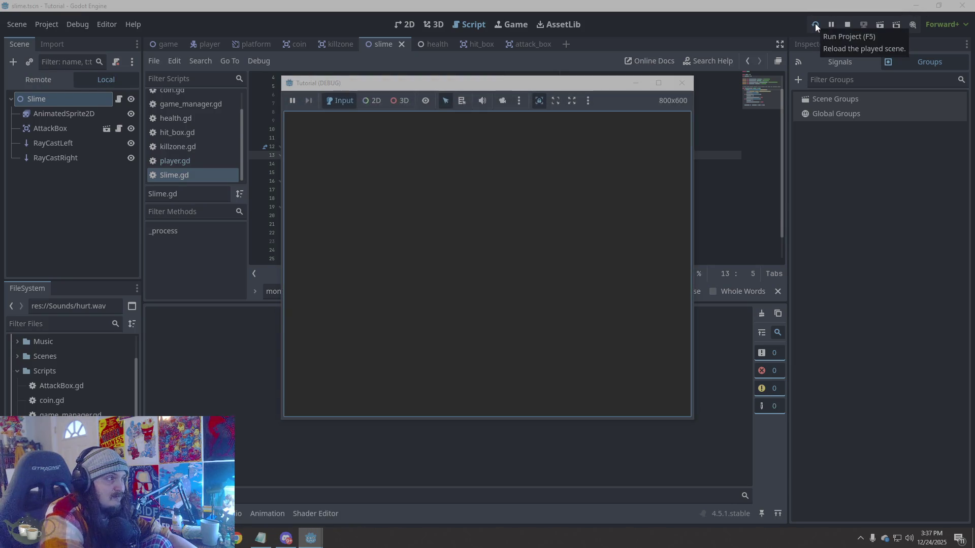
key(Right)
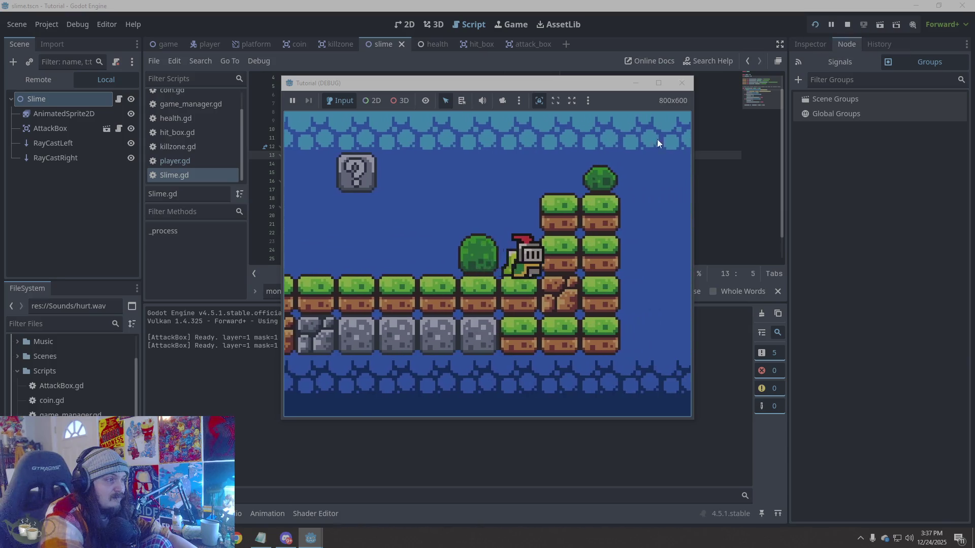
click(681, 83)
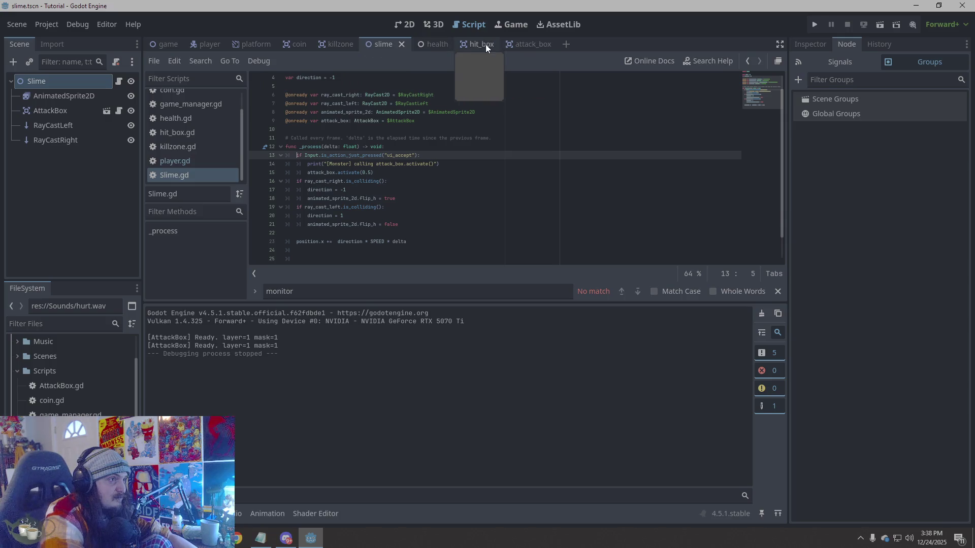
- Show the slime AttackBox's Inspector properties: Damage 10, Knockback 450, Monitoring on
click(199, 159)
scroll(407, 166, down, 15)
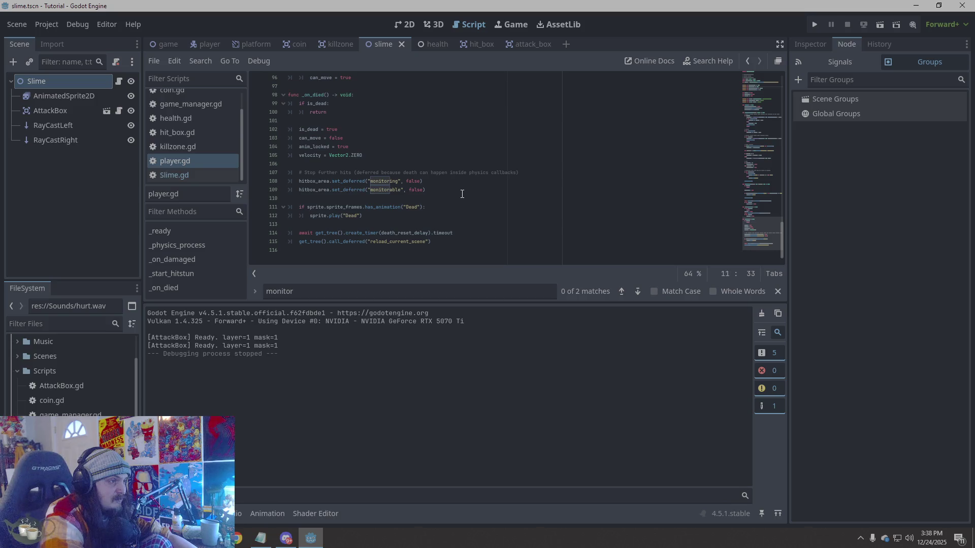
click(63, 110)
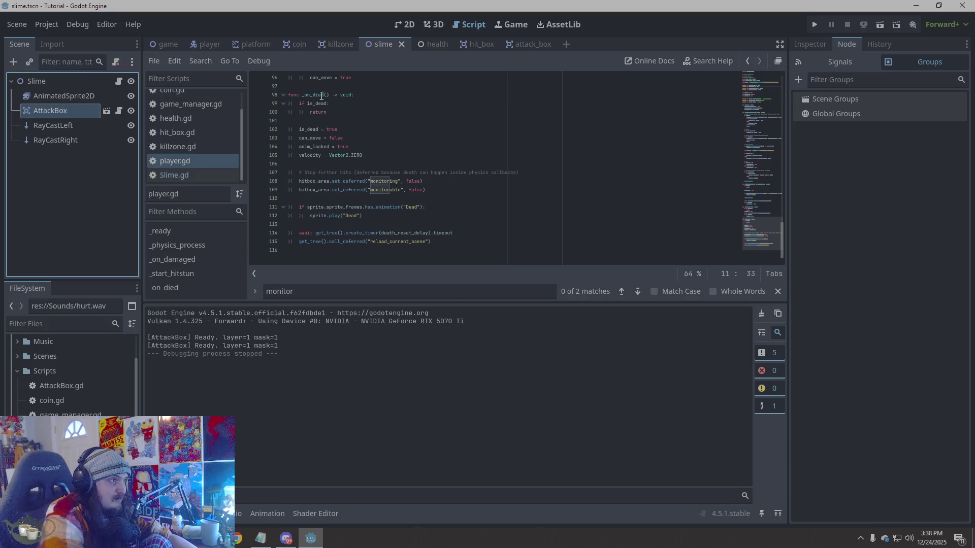
click(812, 43)
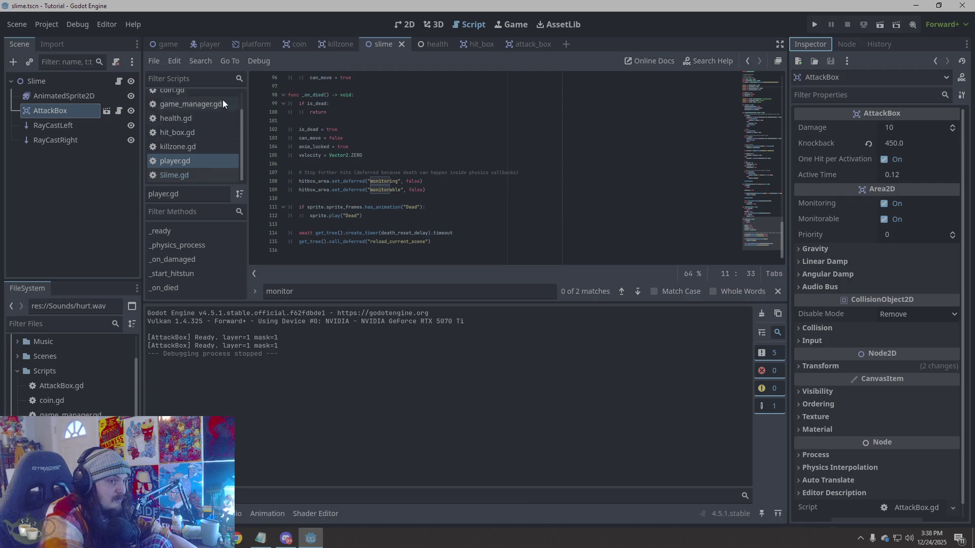
- Compare with the player and attack_box scenes (Knockback 180), then return to Slime.gd
click(199, 44)
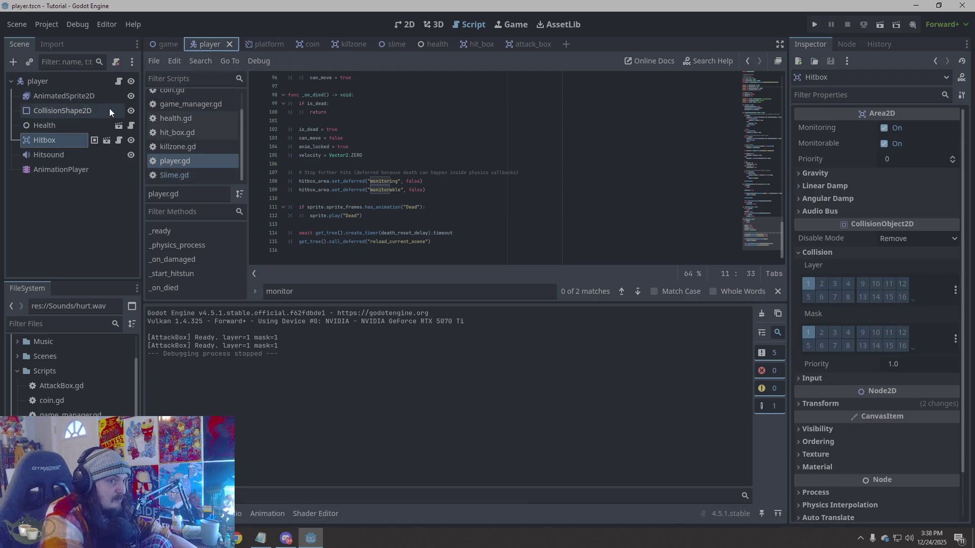
click(534, 40)
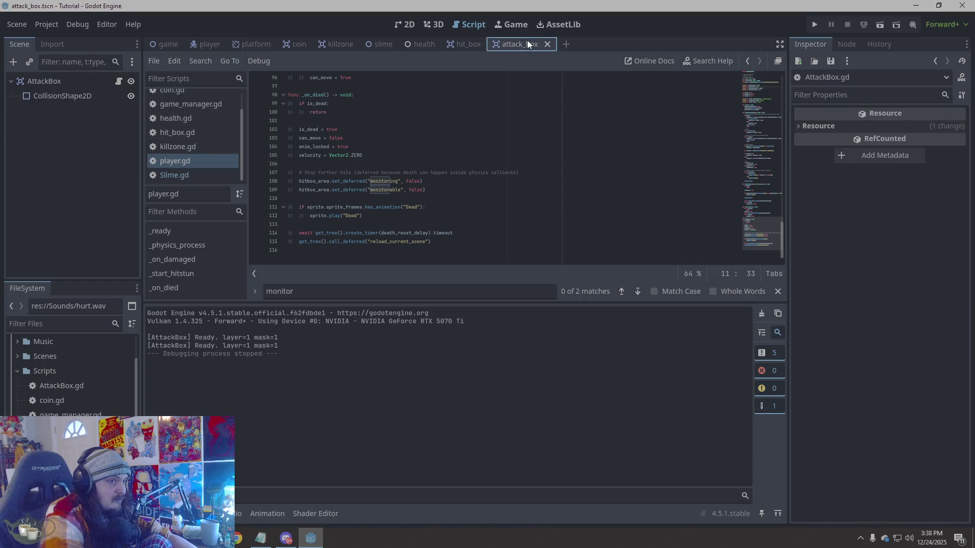
click(125, 81)
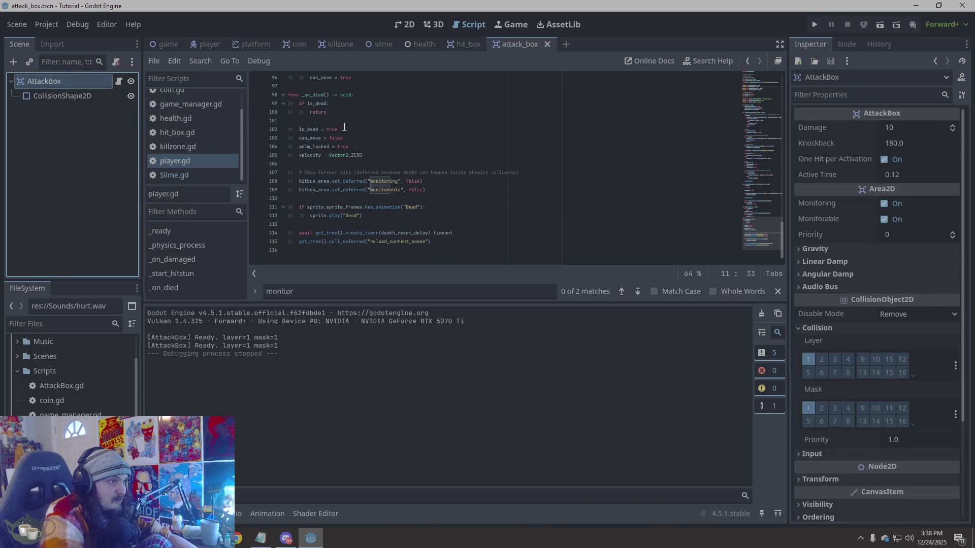
click(382, 44)
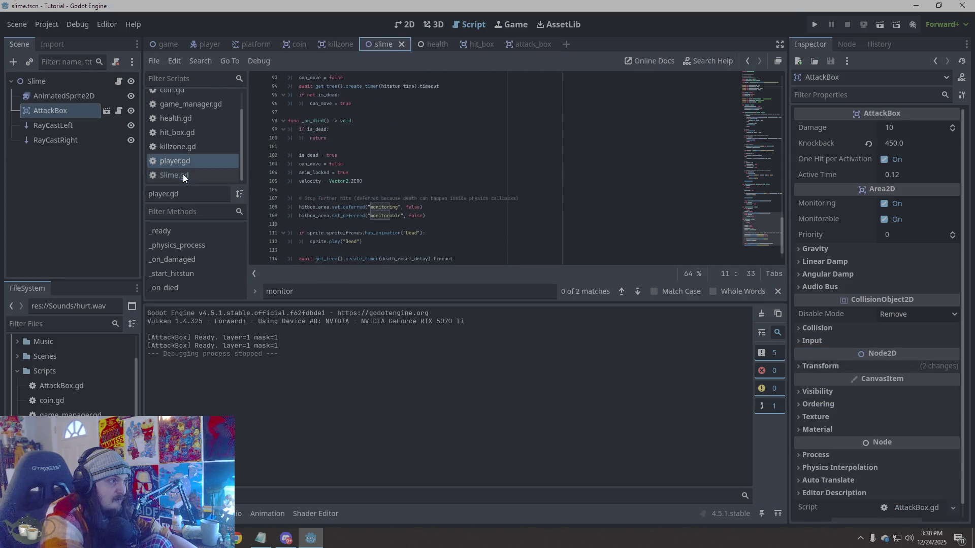
click(196, 175)
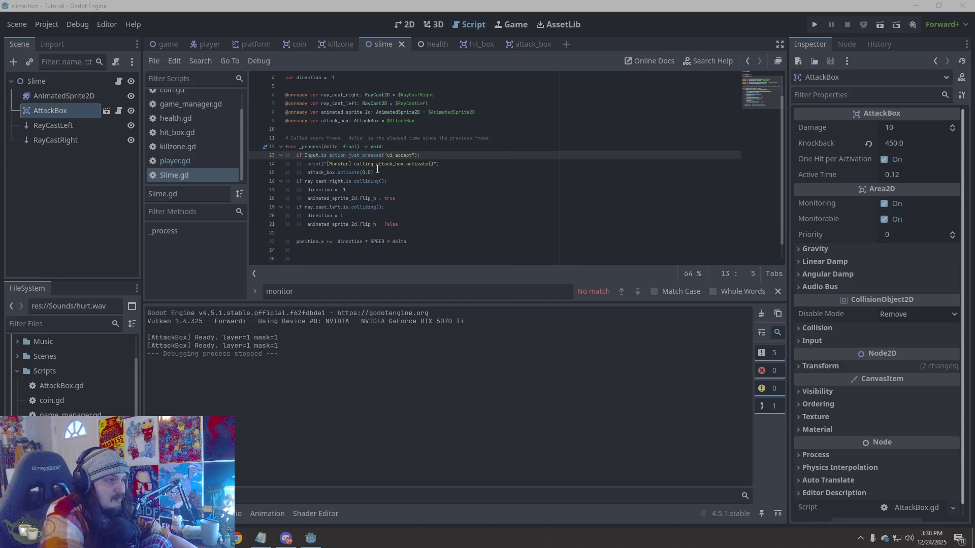
- Remove the ui_accept test block from Slime.gd's _process
drag(375, 173, 252, 157)
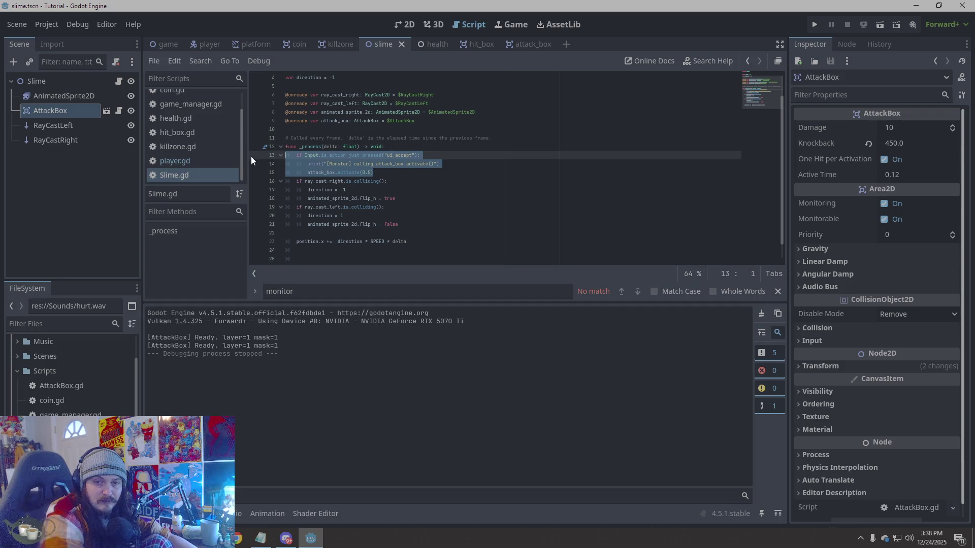
text(func _ready() -> void: 	attack_box.set_attacker(self) 	call_deferred("_test_attack")  func _test_attack() -> void: 	print("[Monster] TEST activate") 	attack_box.activate(0.5))
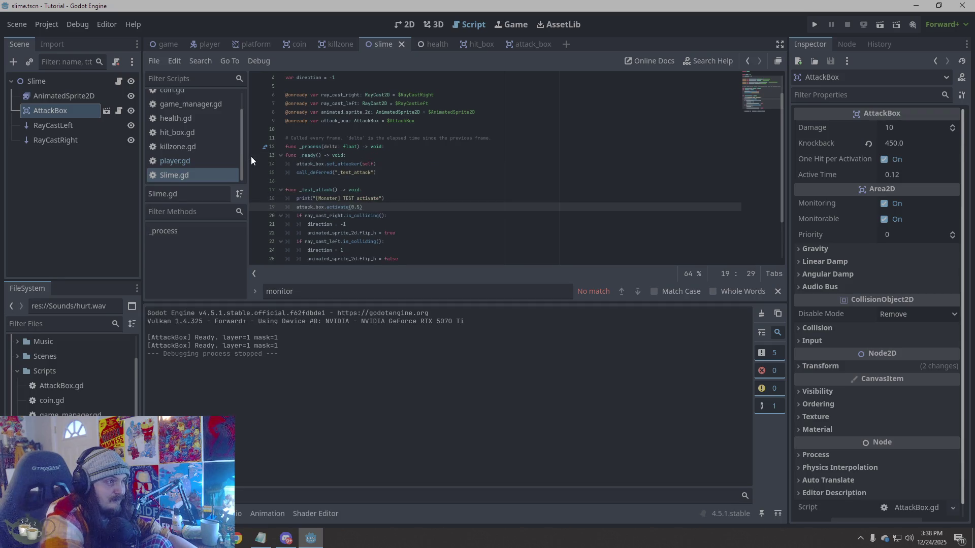
key(ctrl+z)
key(BackSpace)
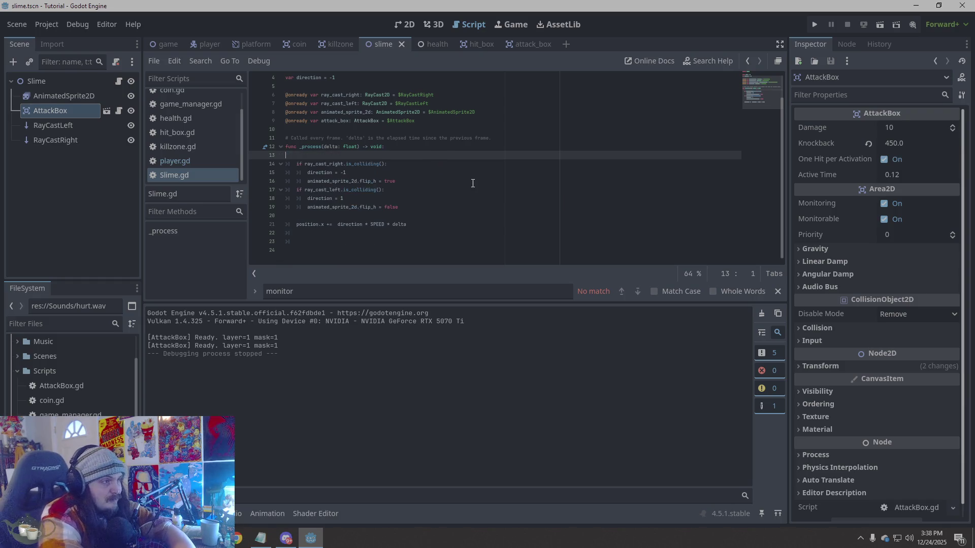
key(BackSpace)
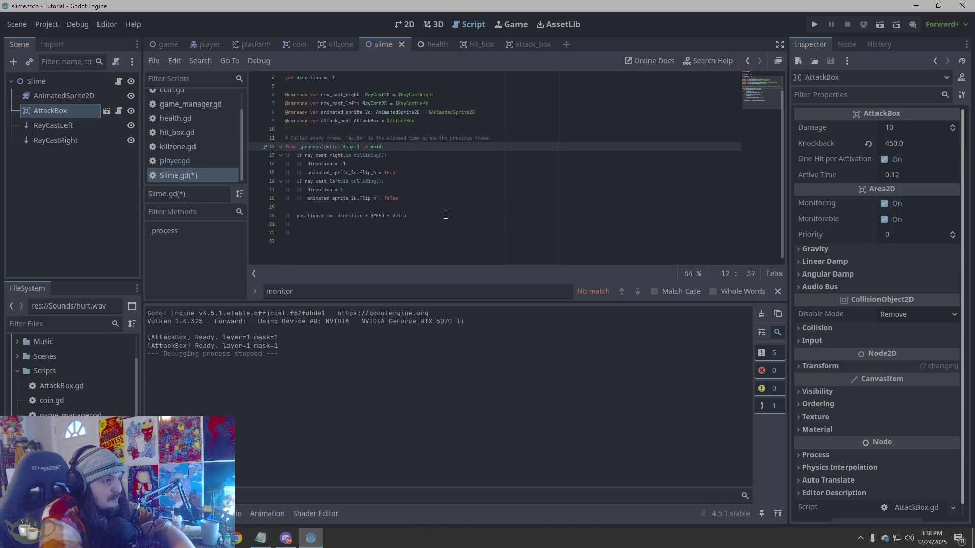
- Paste _ready and _test_attack below the onready variables, then save and run the game
click(488, 122)
key(Return)
key(Return)
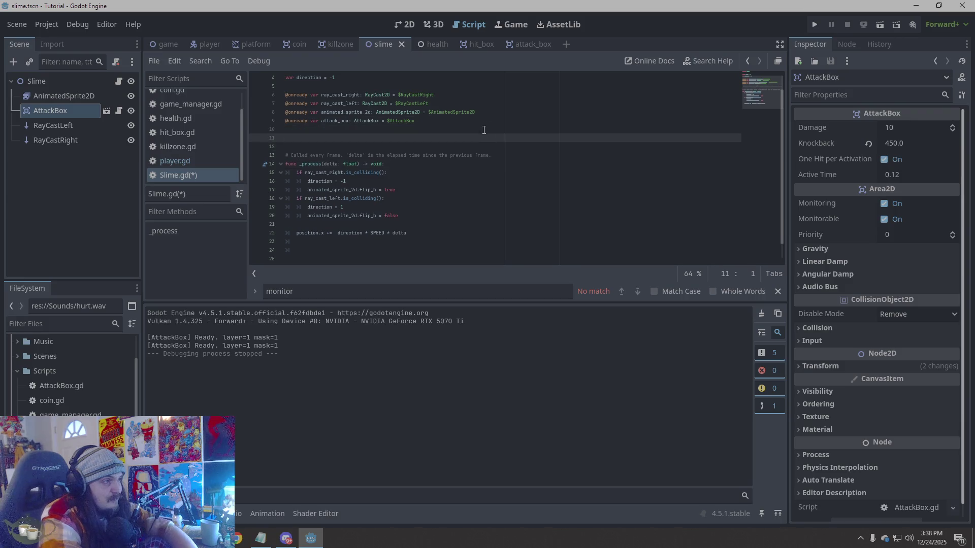
text(func _ready() -> void: 	attack_box.set_attacker(self) 	call_deferred("_test_attack")  func _test_attack() -> void: 	print("[Monster] TEST activate") 	attack_box.activate(0.5))
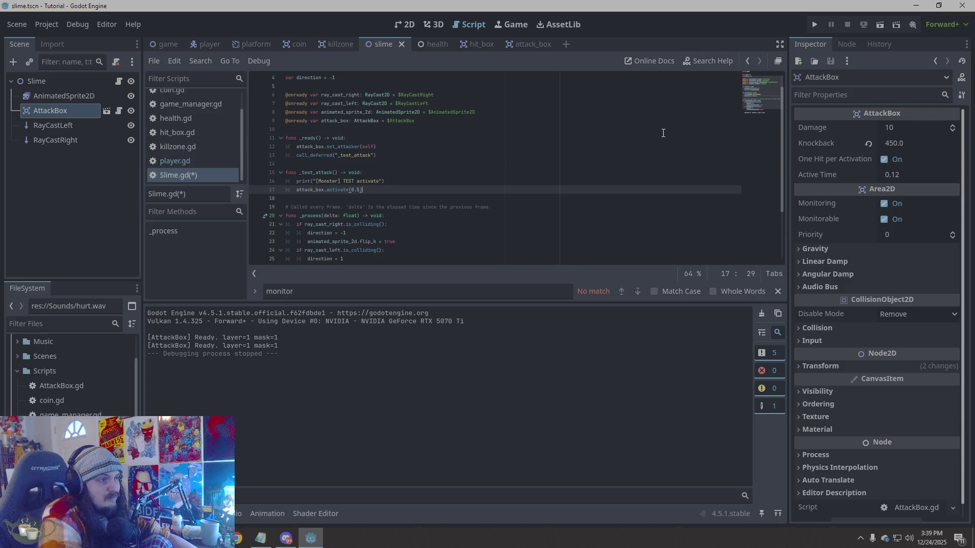
click(815, 26)
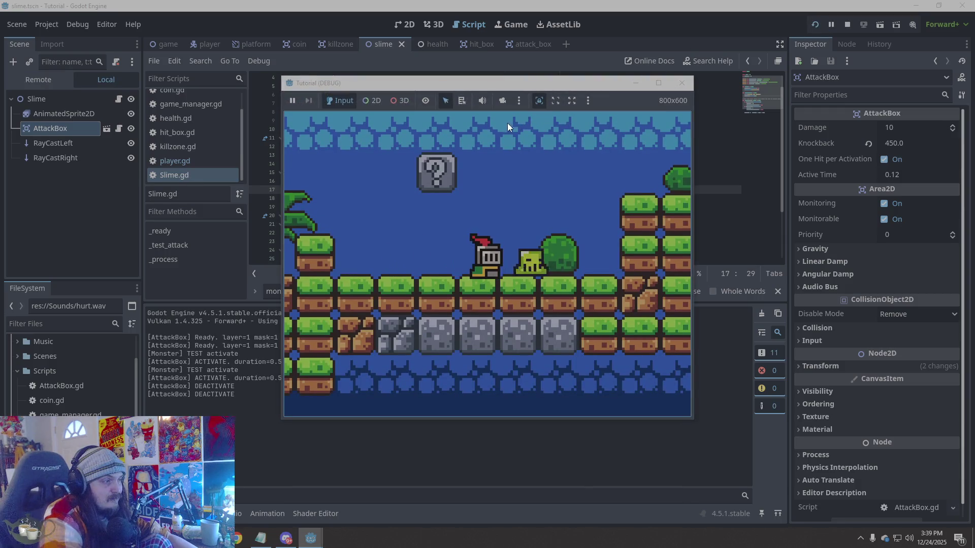
- Check the Output for Monster TEST and AttackBox ACTIVATE/DEACTIVATE lines, then open player.gd
drag(237, 395, 131, 340)
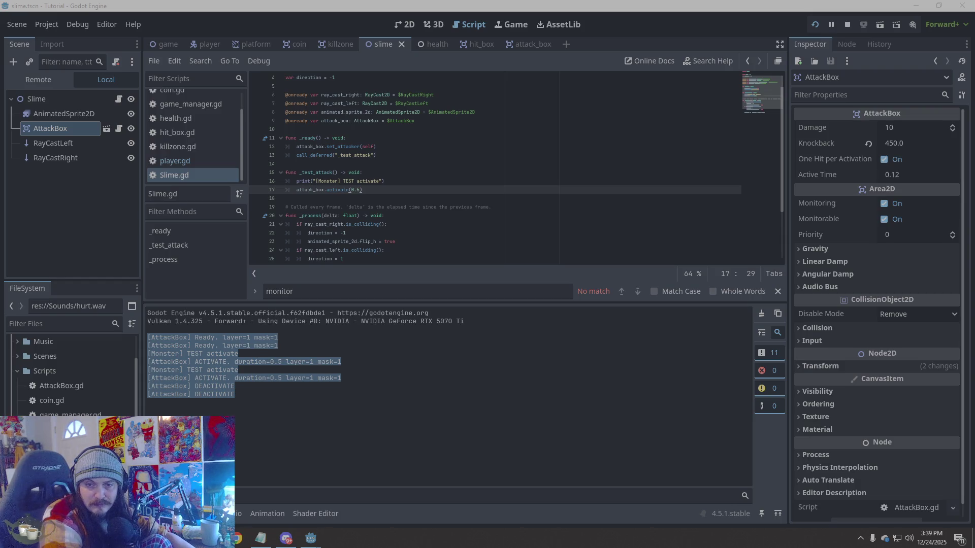
click(358, 374)
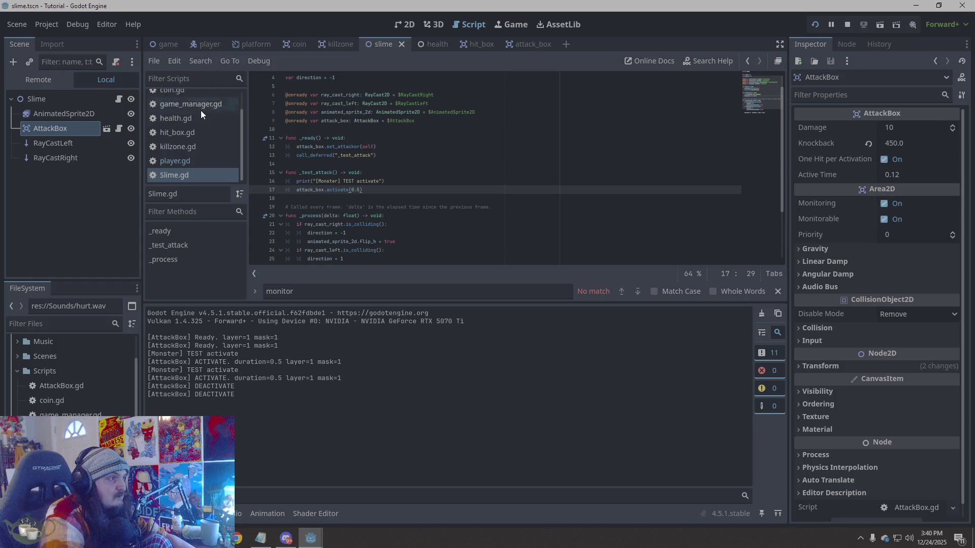
click(185, 161)
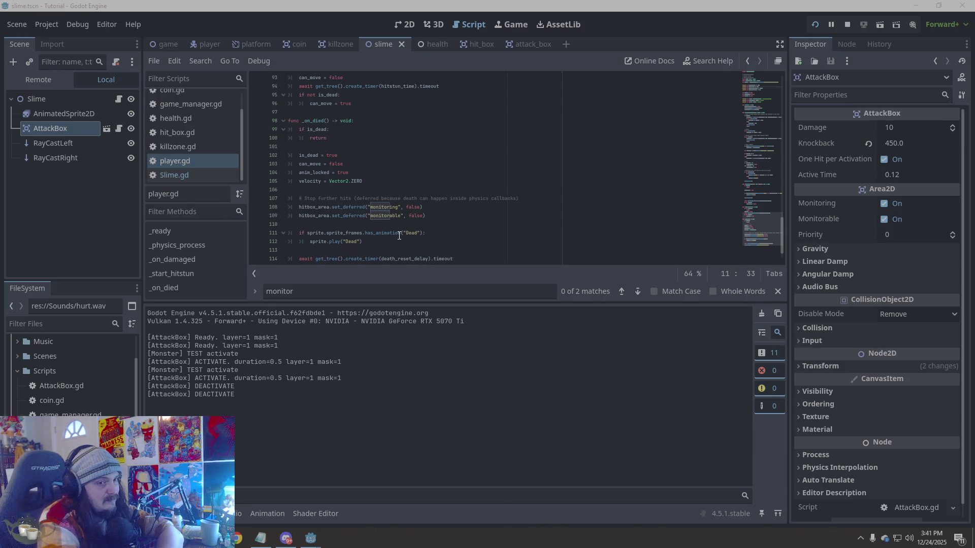
- Read through player.gd's _on_died death-handling code
mouse_move(398, 236)
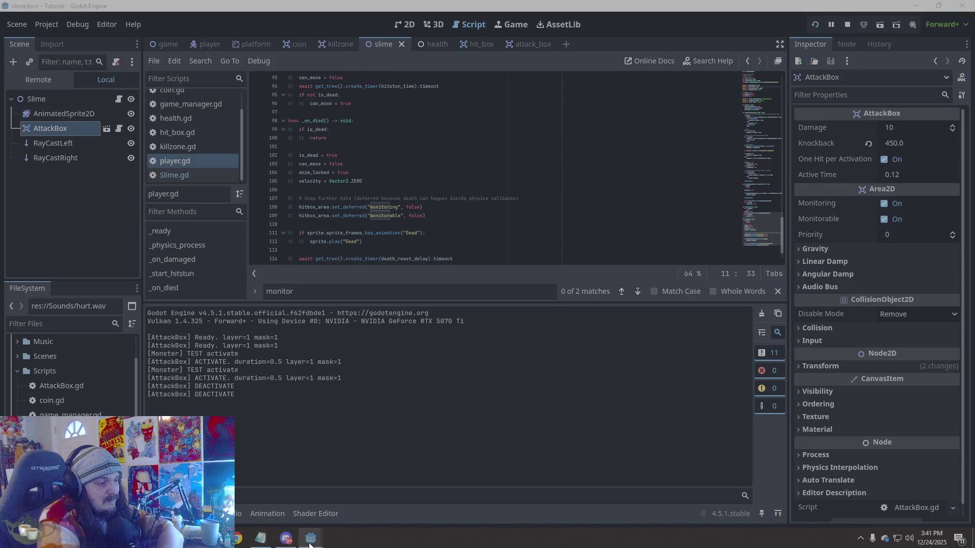
- Close the Tutorial (DEBUG) game window to stop debugging, then refocus the editor
mouse_move(311, 539)
click(371, 519)
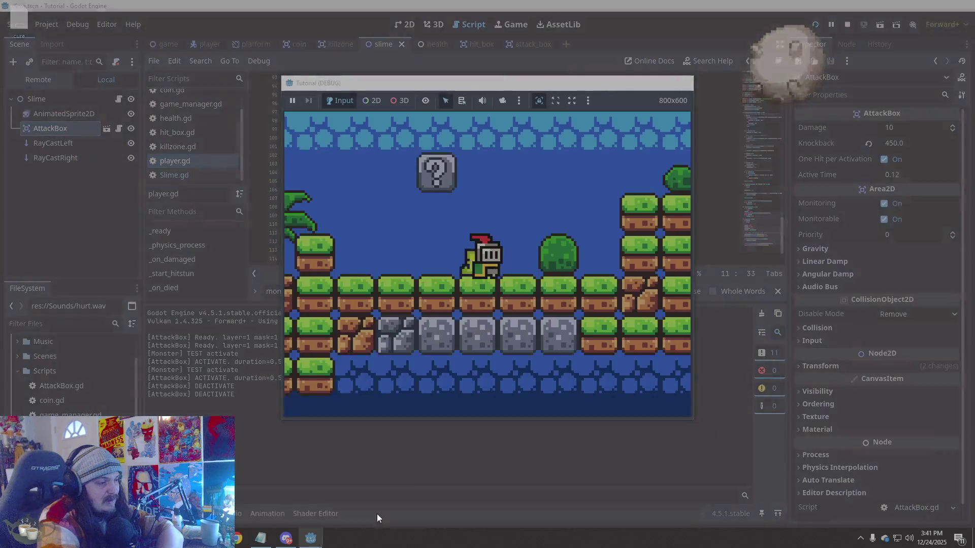
click(683, 82)
click(453, 407)
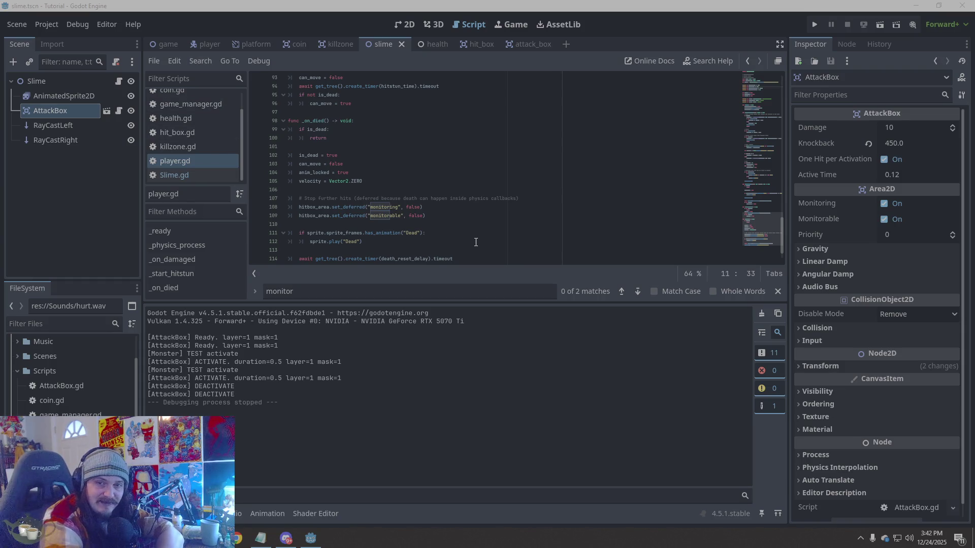
- Find player.gd's _ready and try pasting the hitbox print block, undoing the duplicated header
scroll(499, 222, up, 4)
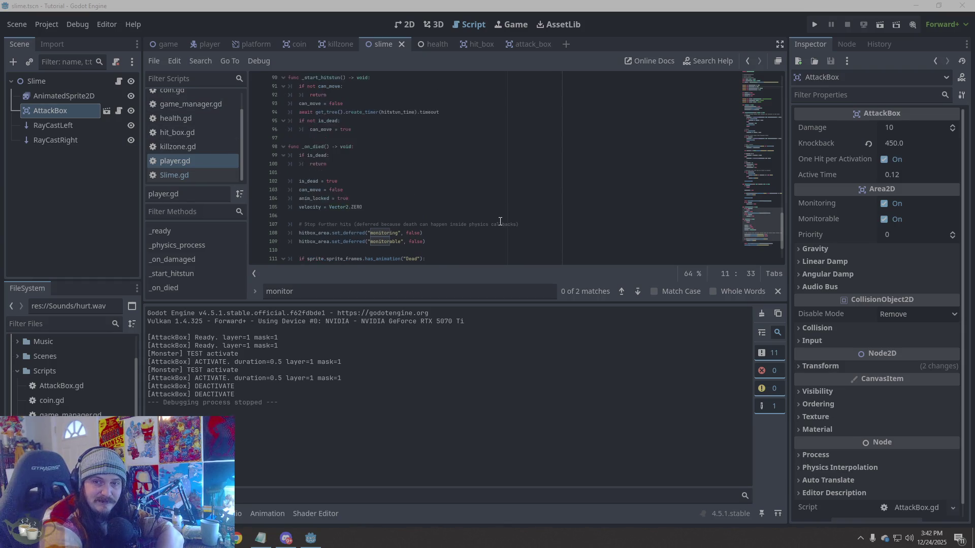
scroll(499, 223, up, 5)
scroll(496, 225, up, 19)
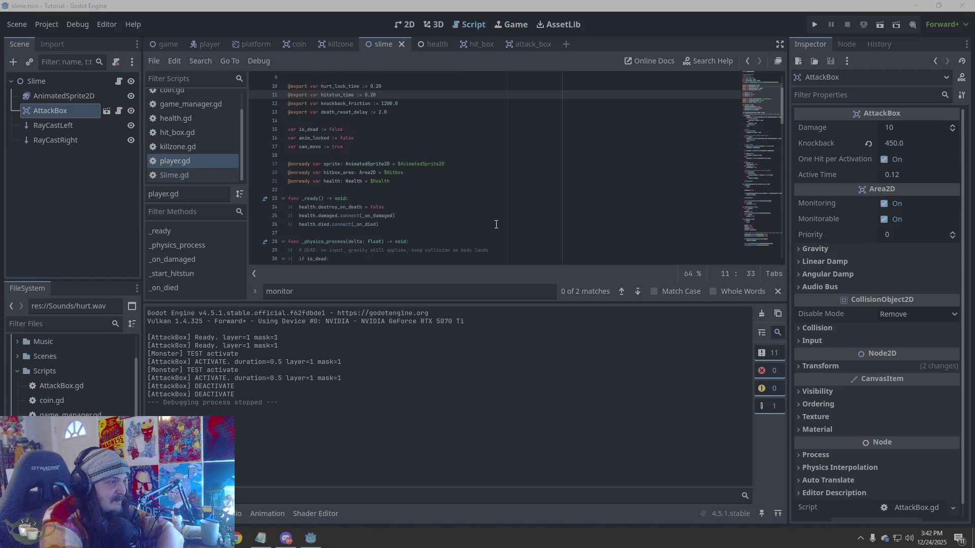
scroll(495, 225, down, 2)
click(395, 181)
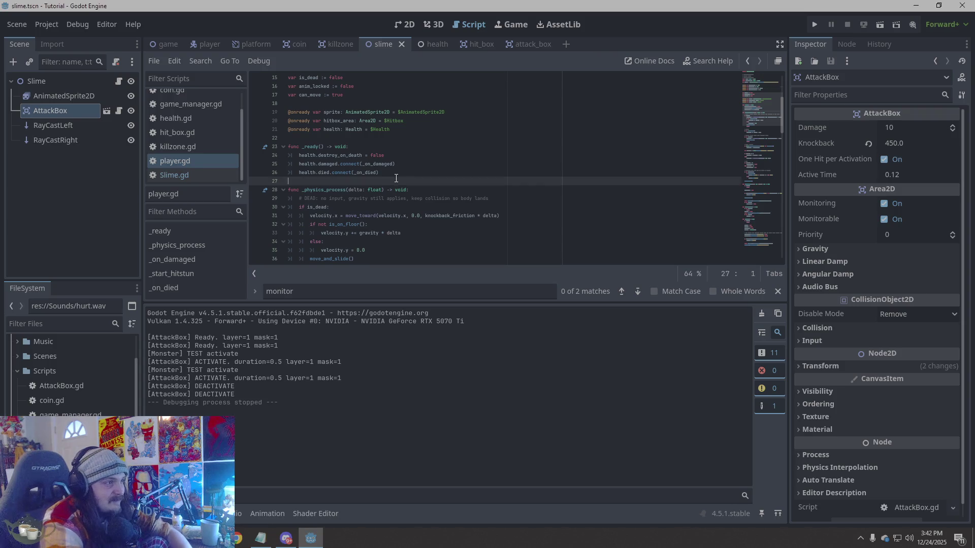
click(393, 172)
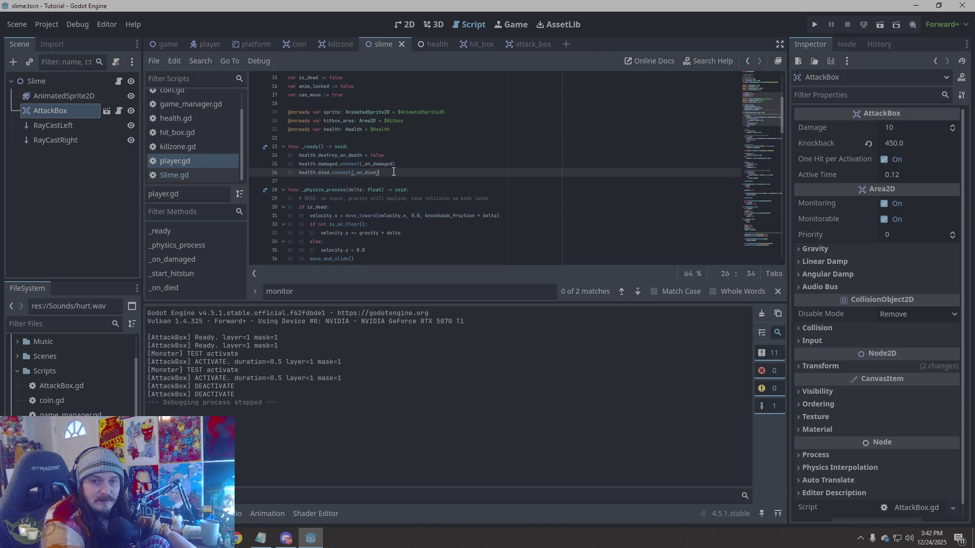
key(shift+Up)
key(shift+Up)
key(shift+Up)
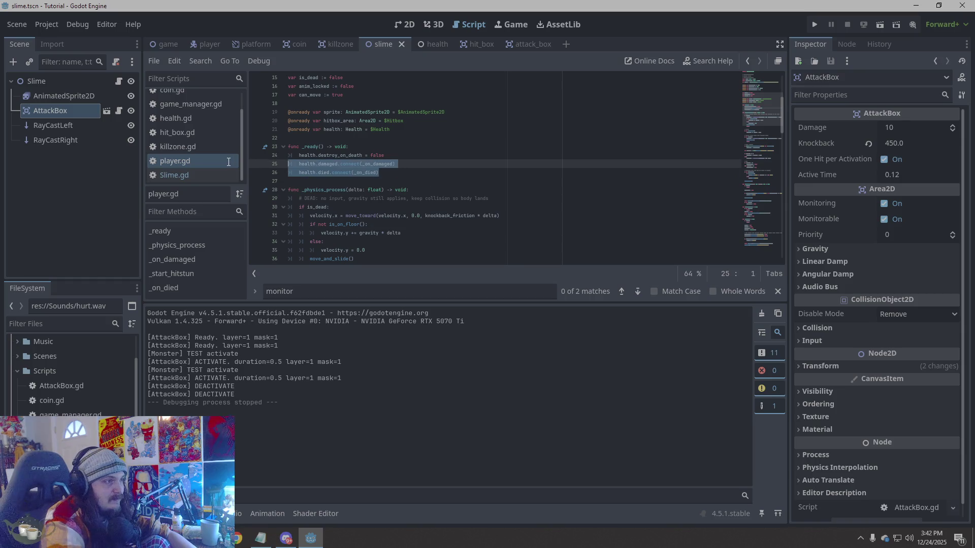
text(func _ready() -> void: 	print("[Player] Hitbox monitoring=", hitbox_area.monitoring, 		" monitorable=", hitbox_area.monitorable, 		" layer=", hitbox_area.collision_layer, 		" mask=", hitbox_area.collision_mask, 		" groups=", hitbox_area.get_groups())  	health.destroy_on_death = false 	health.damaged.connect(_on_damaged) 	health.died.connect(_on_died))
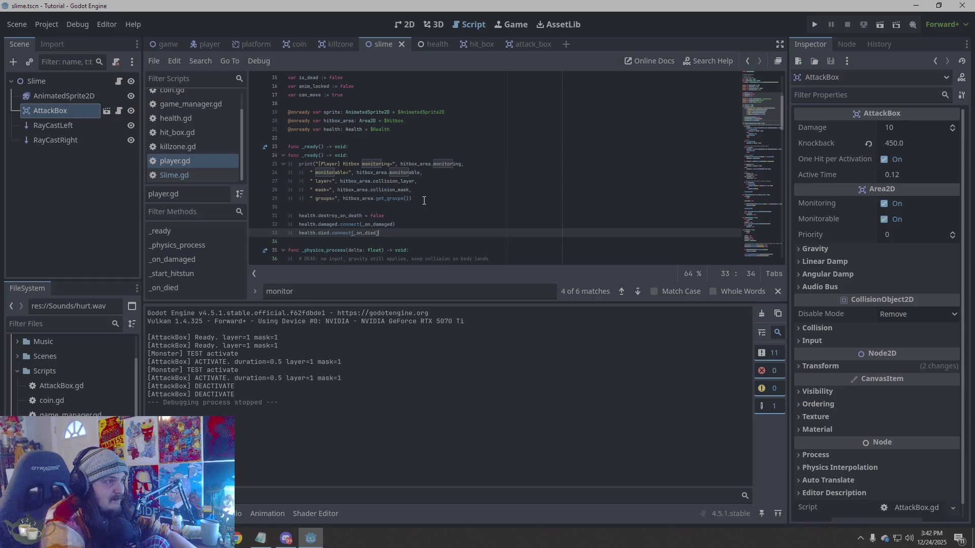
key(ctrl+z)
- Paste the Hitbox monitoring/monitorable/layer/mask/groups print above the health lines and run the game
drag(399, 174, 256, 155)
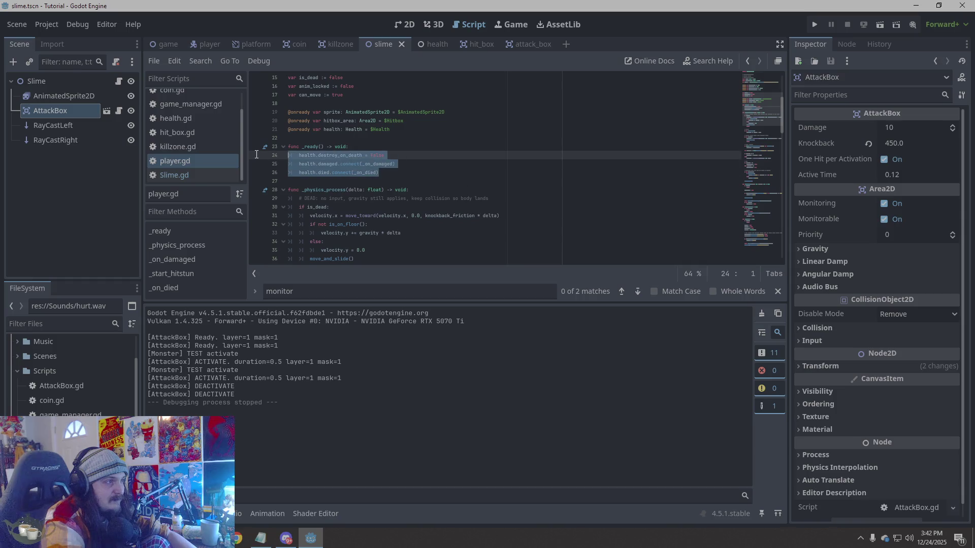
key(ctrl+v)
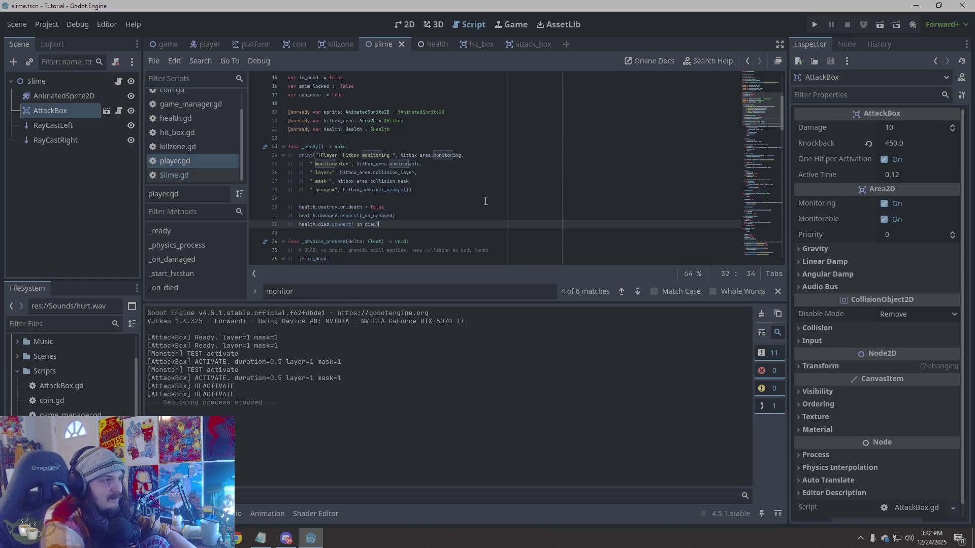
click(816, 22)
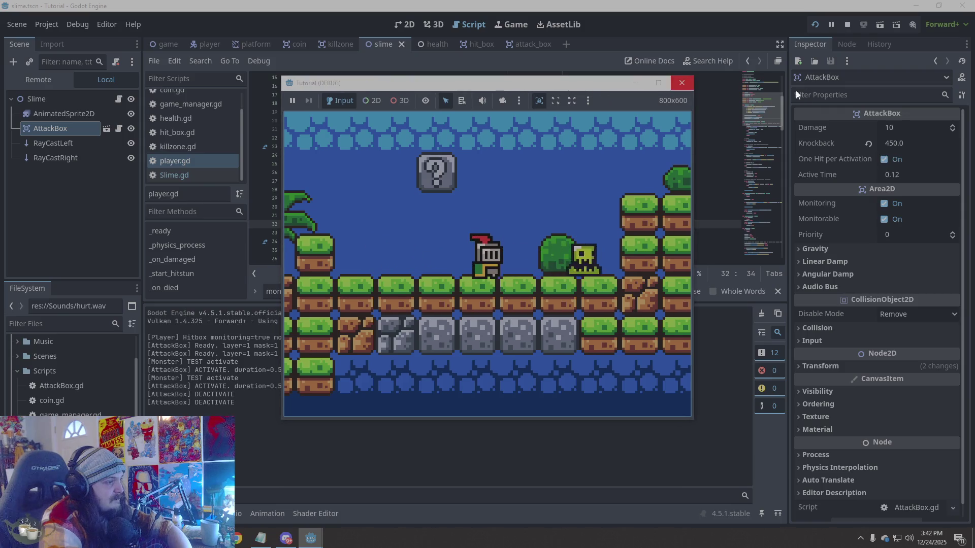
- Move the game window aside to read the Player hitbox output, then stop the run with F8
mouse_move(557, 81)
mouse_down()
mouse_move(818, 123)
mouse_move(763, 108)
mouse_up()
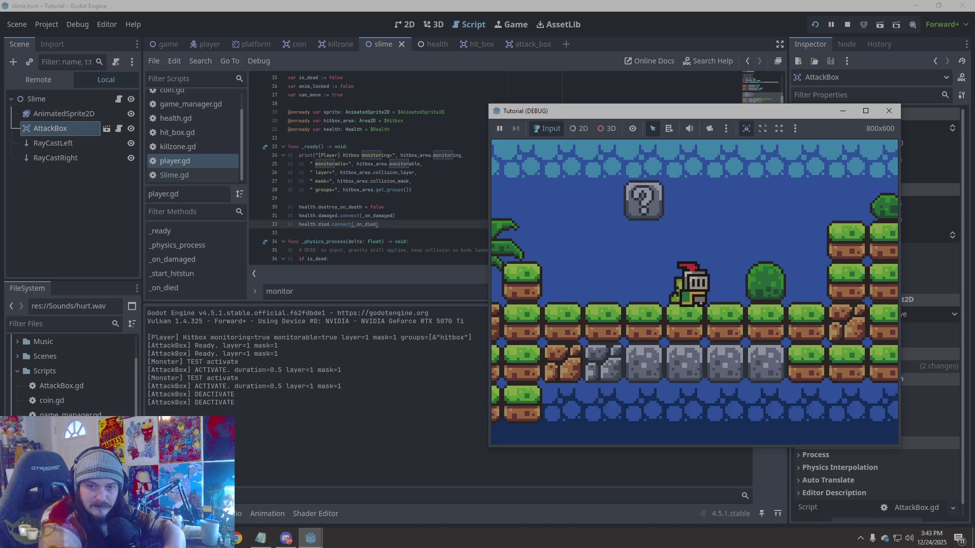
key(F8)
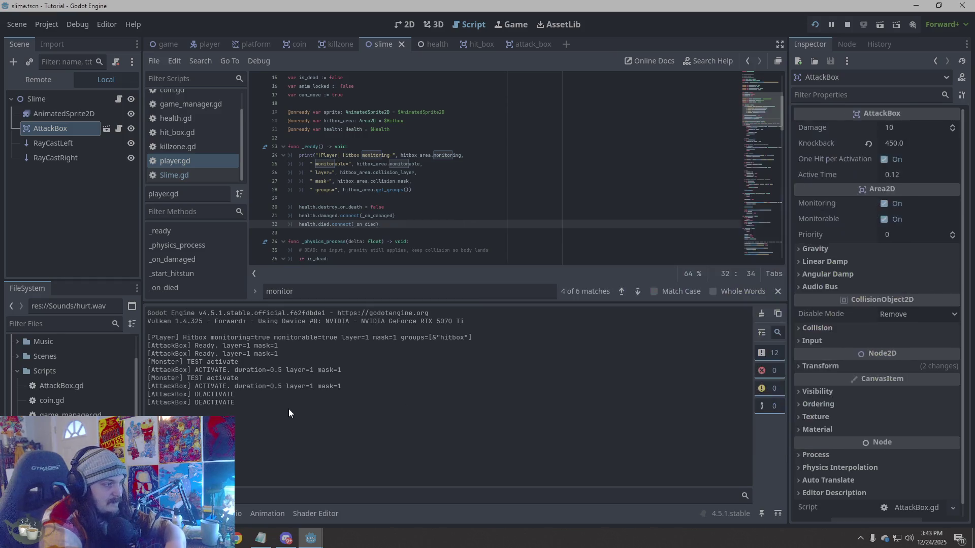
- Copy the Output log text, from the Player Hitbox line down through both DEACTIVATE lines
mouse_move(236, 403)
mouse_down()
mouse_move(148, 368)
mouse_move(145, 336)
mouse_move(131, 333)
mouse_up()
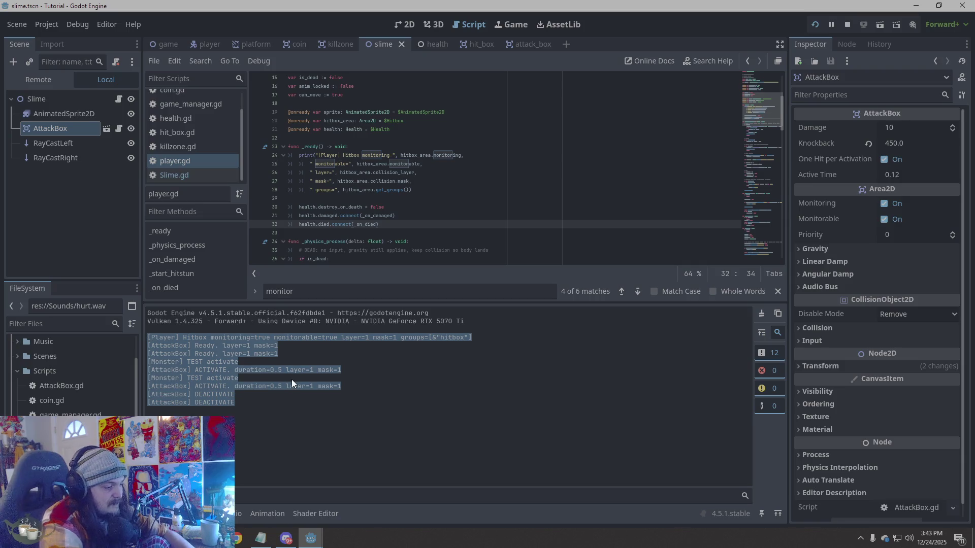
key(alt+Tab)
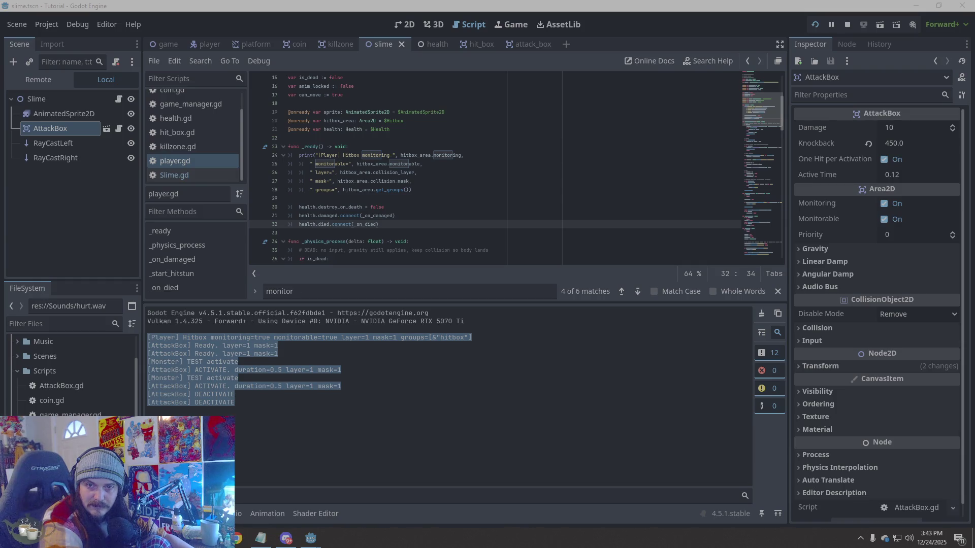
click(464, 189)
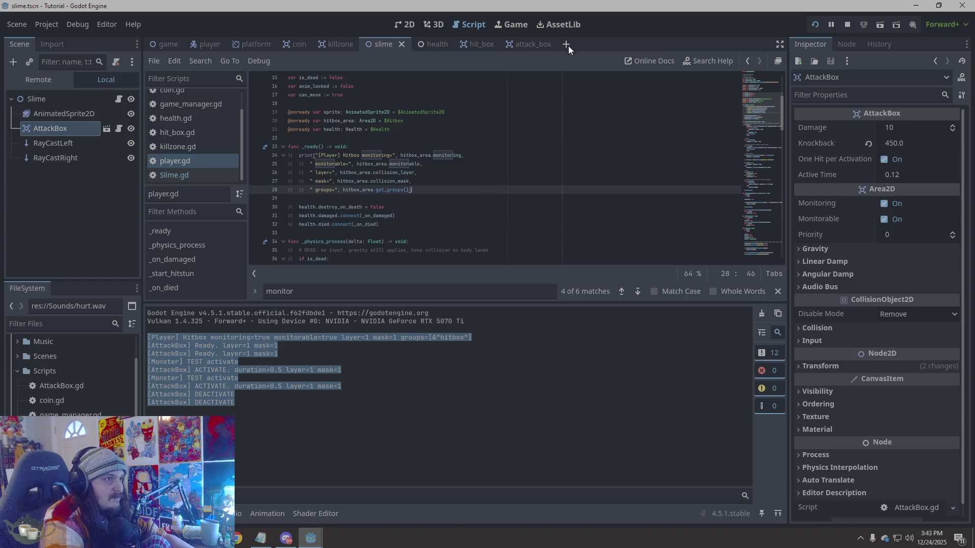
- Open the attack_box scene and paste the copied AttackBox print text into Find
click(535, 45)
click(516, 212)
key(ctrl+f)
key(ctrl+v)
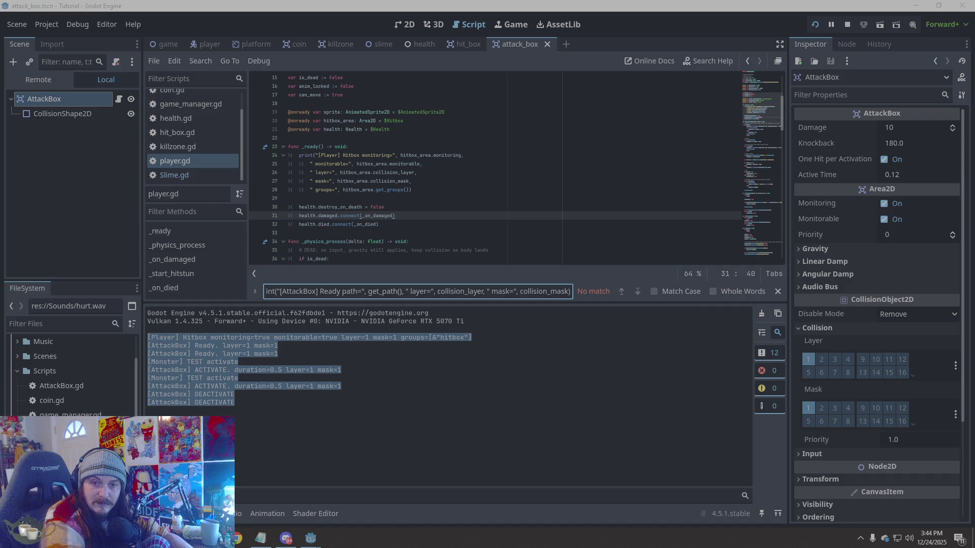
- Replace the multi-line hitbox print in player.gd's _ready with the ACTIVATE print line
mouse_move(415, 190)
mouse_down()
mouse_move(287, 181)
mouse_move(267, 160)
mouse_up()
text(print("[AttackBox] ACTIVATE path=", get_path(), " duration=", d))
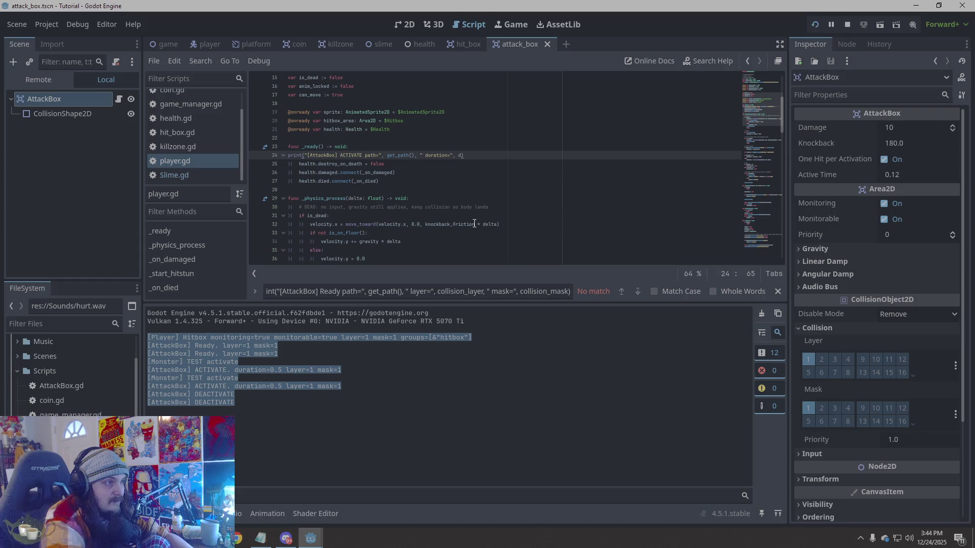
key(Return)
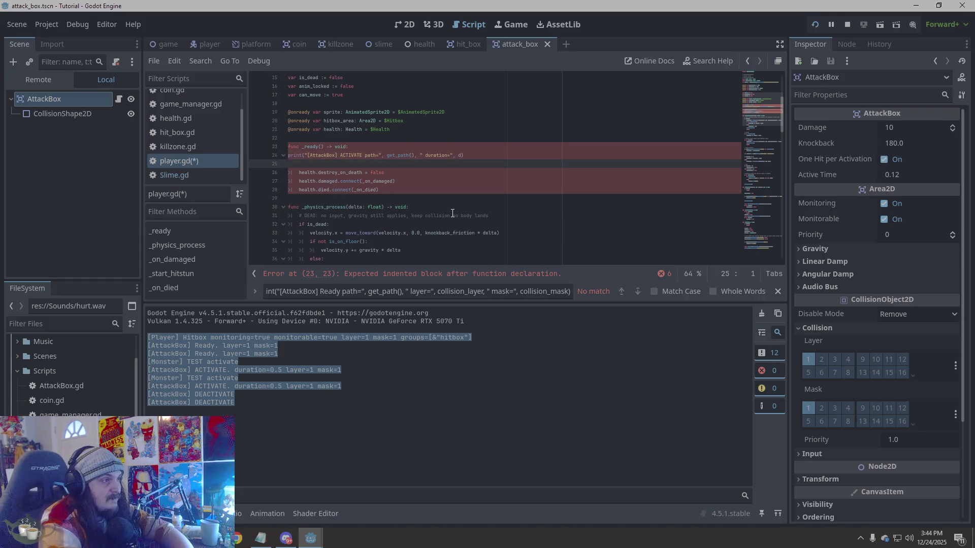
key(ctrl+z)
key(ctrl+z)
click(412, 181)
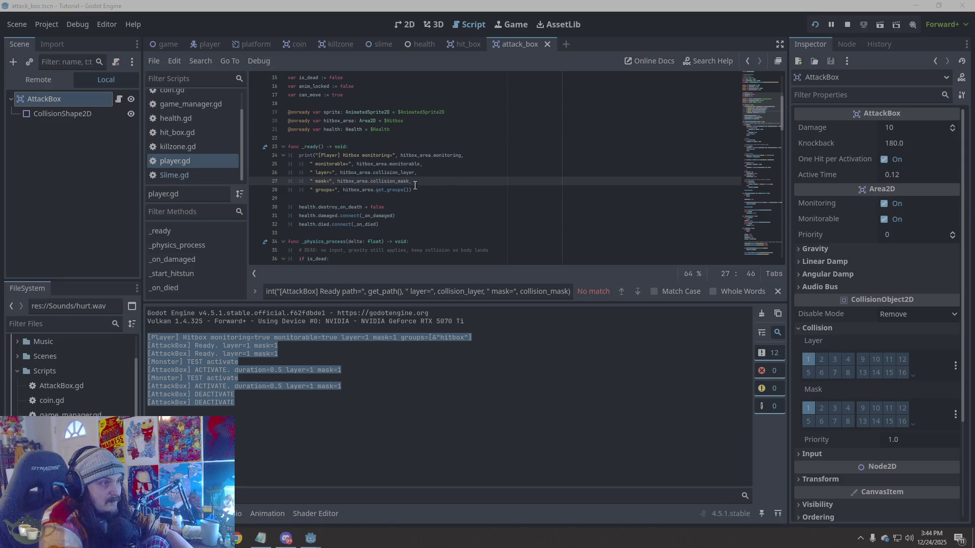
mouse_move(415, 185)
mouse_down()
mouse_move(325, 178)
mouse_move(299, 155)
mouse_up()
text(print("[AttackBox] ACTIVATE path=", get_path(), " duration=", d))
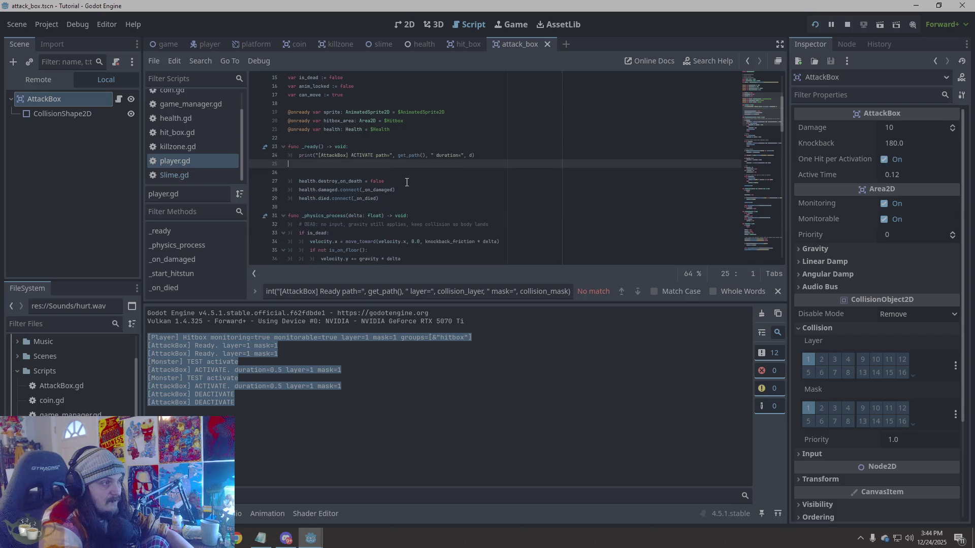
key(BackSpace)
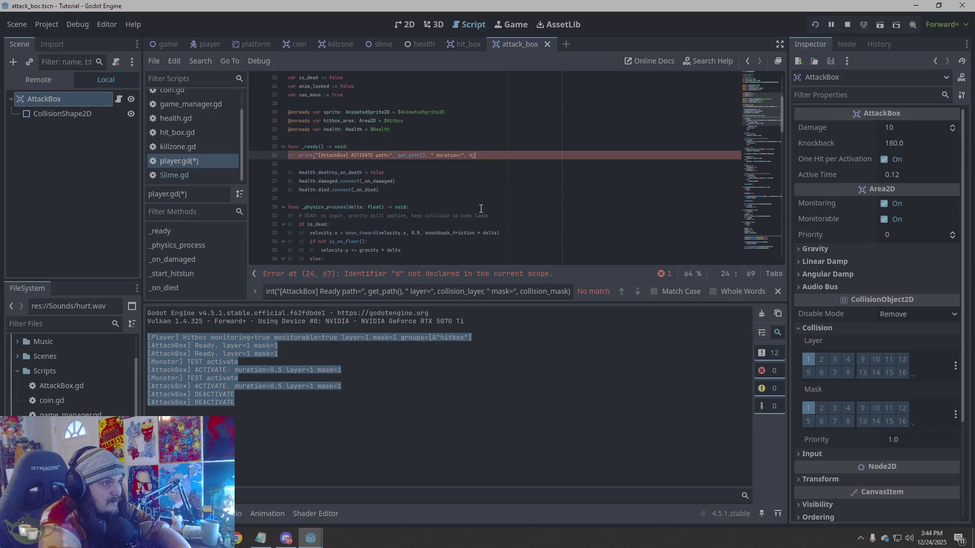
key(BackSpace)
key(BackSpace)
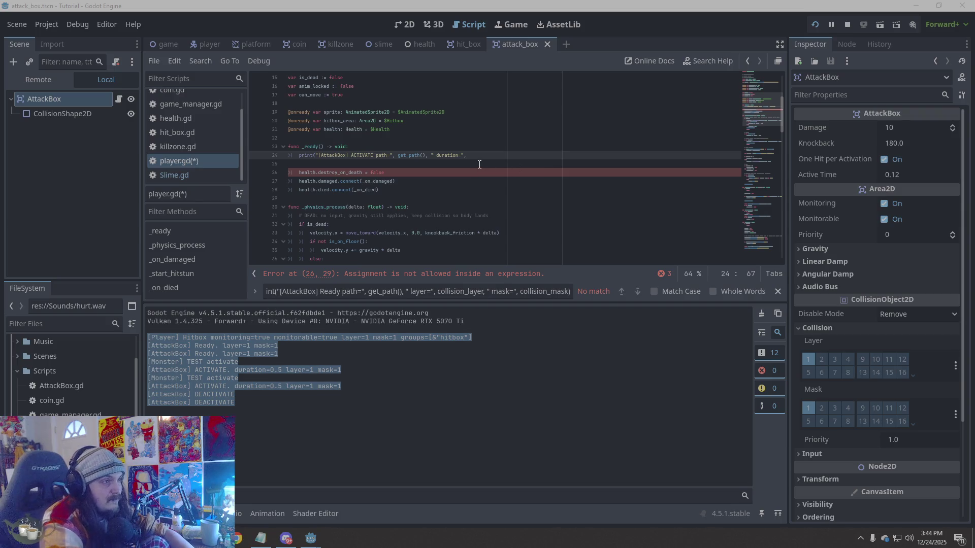
- Close line 24's print with 'd)' and run the project, which stops on undeclared 'd'
click(468, 155)
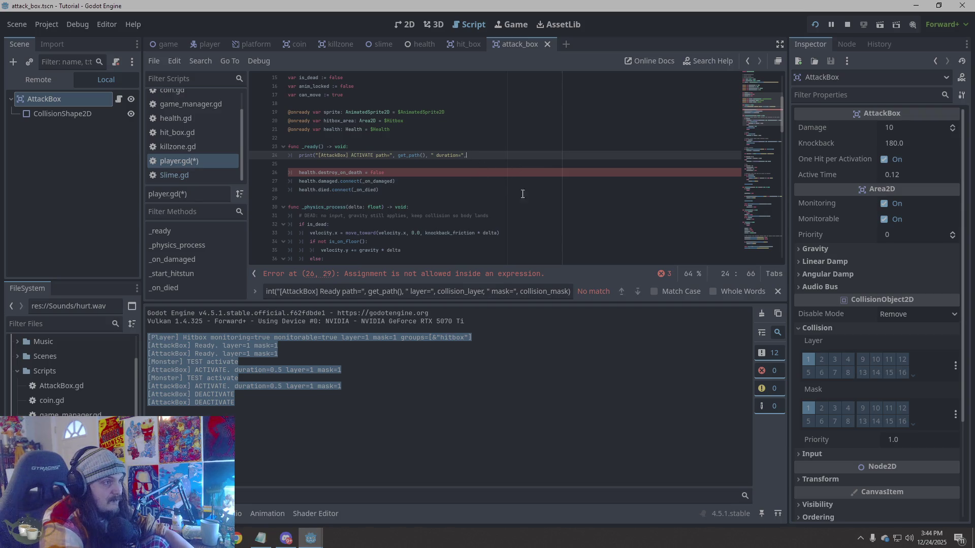
text(d))
click(525, 200)
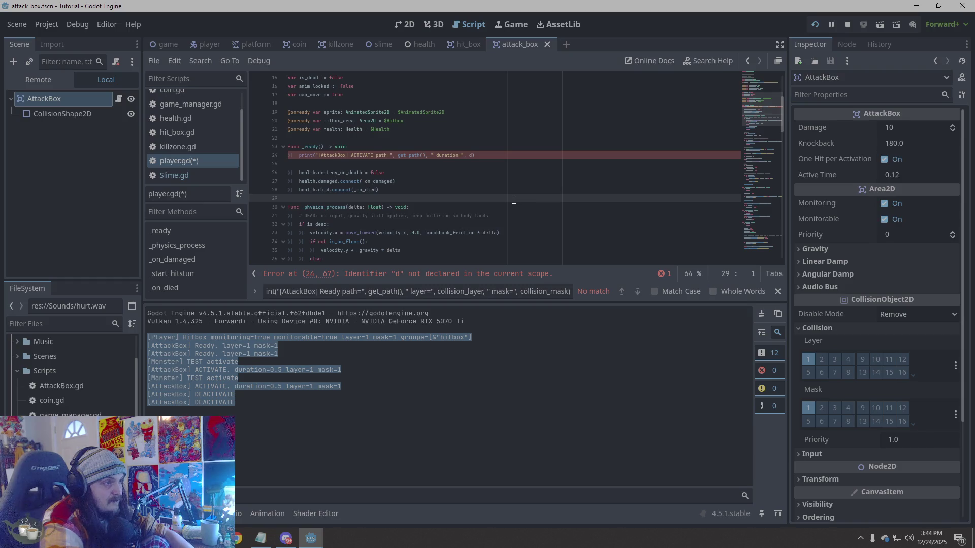
click(427, 279)
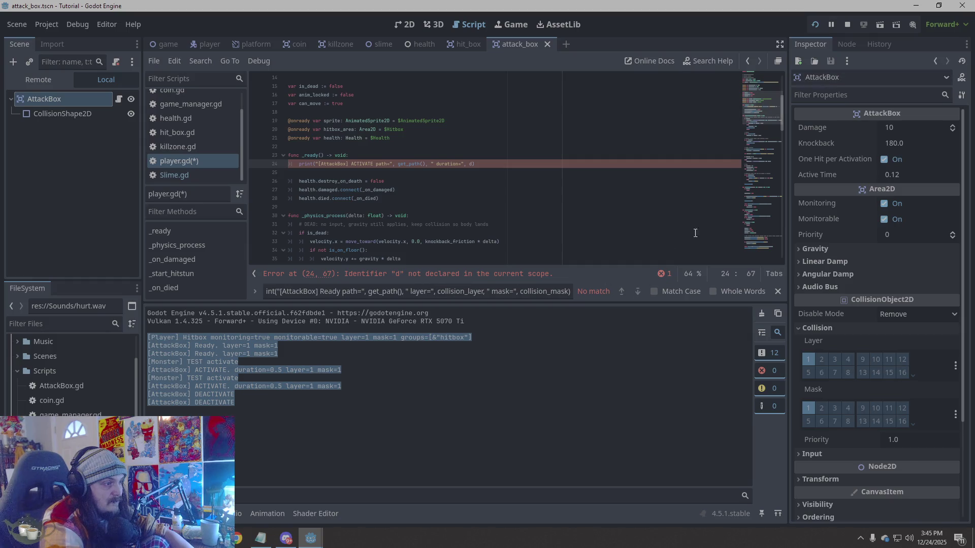
click(654, 271)
click(815, 24)
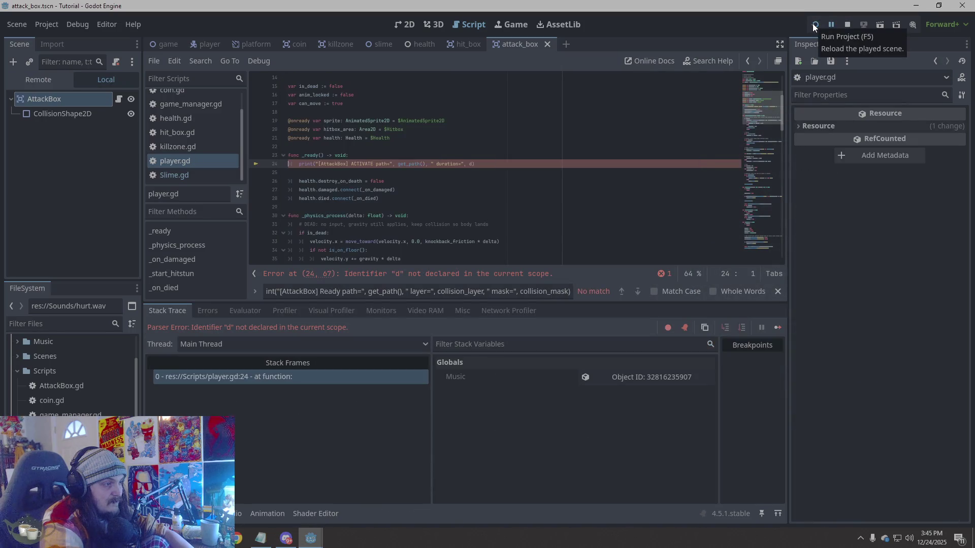
- Stop the failed run, remove the undeclared 'd' from line 24's print, and rerun
click(846, 24)
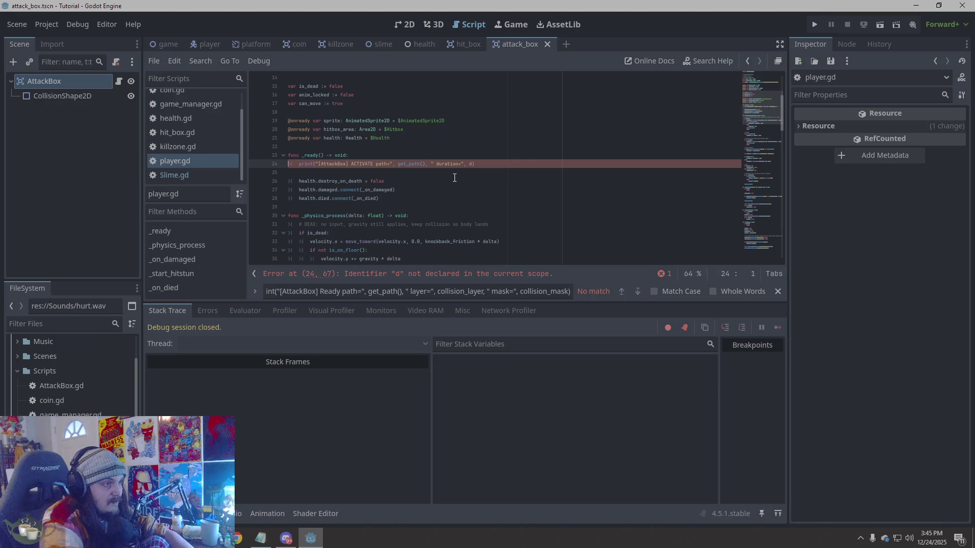
click(476, 165)
key(BackSpace)
key(BackSpace)
text((d)
key(BackSpace)
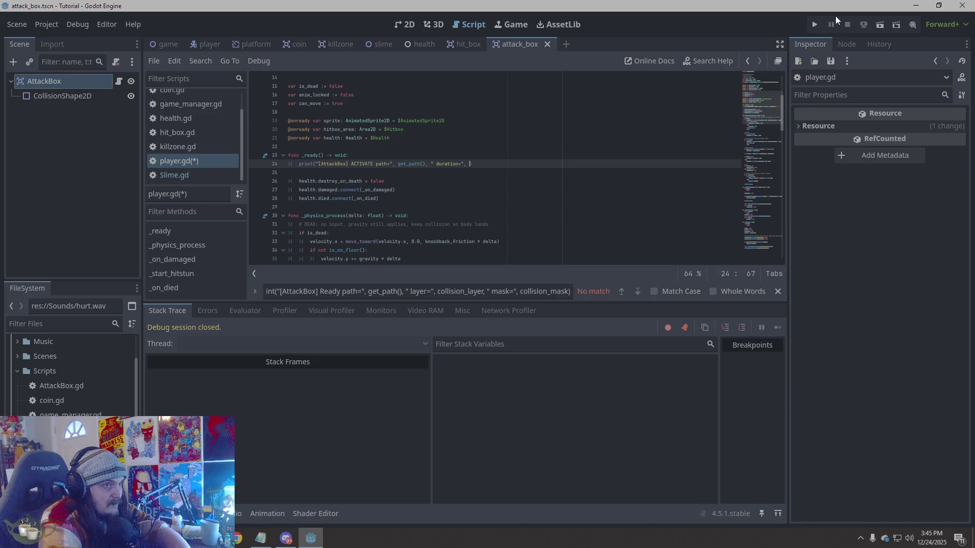
click(814, 25)
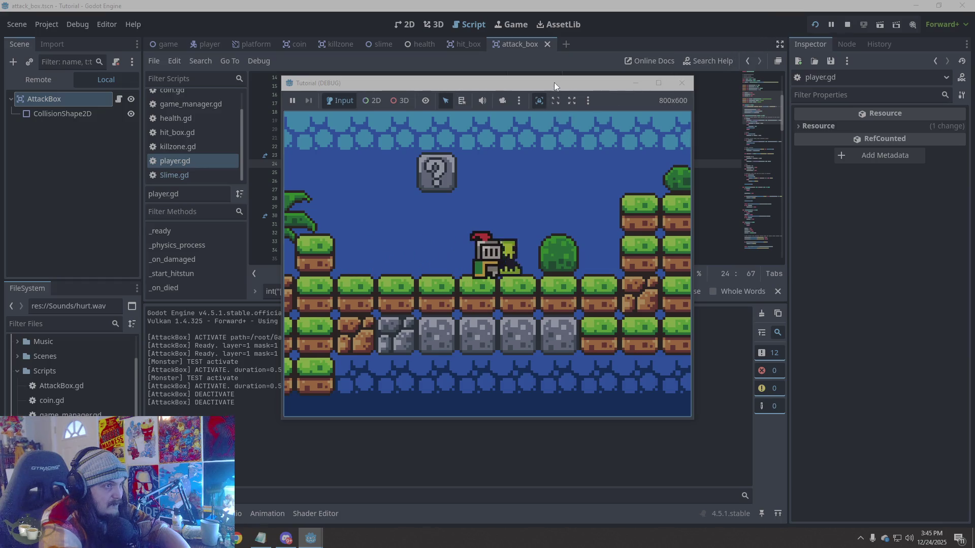
- Move the game window aside and select the new ACTIVATE log line for /root/Game/player
drag(553, 82, 726, 74)
mouse_move(307, 390)
mouse_down()
mouse_move(153, 394)
mouse_move(215, 376)
mouse_move(152, 338)
mouse_move(193, 394)
mouse_move(151, 340)
mouse_up()
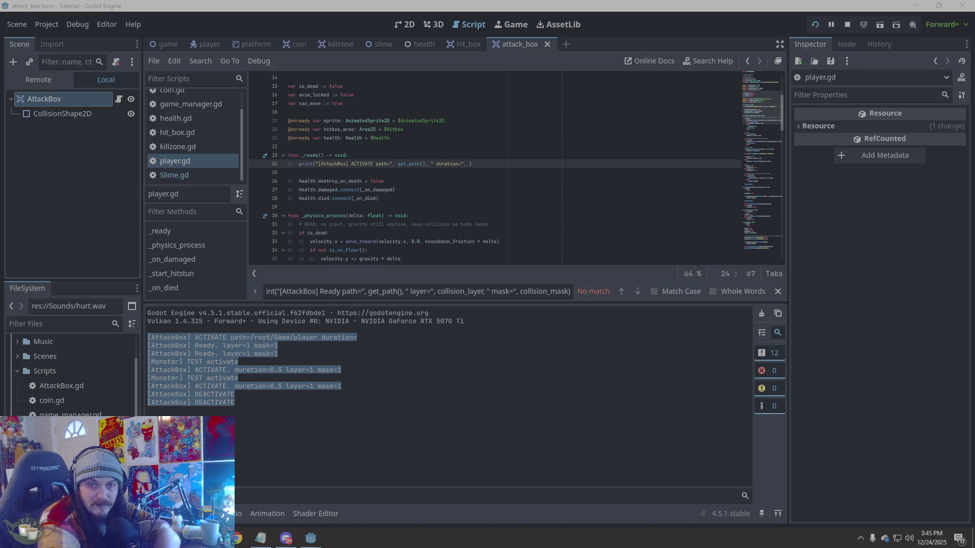
click(531, 207)
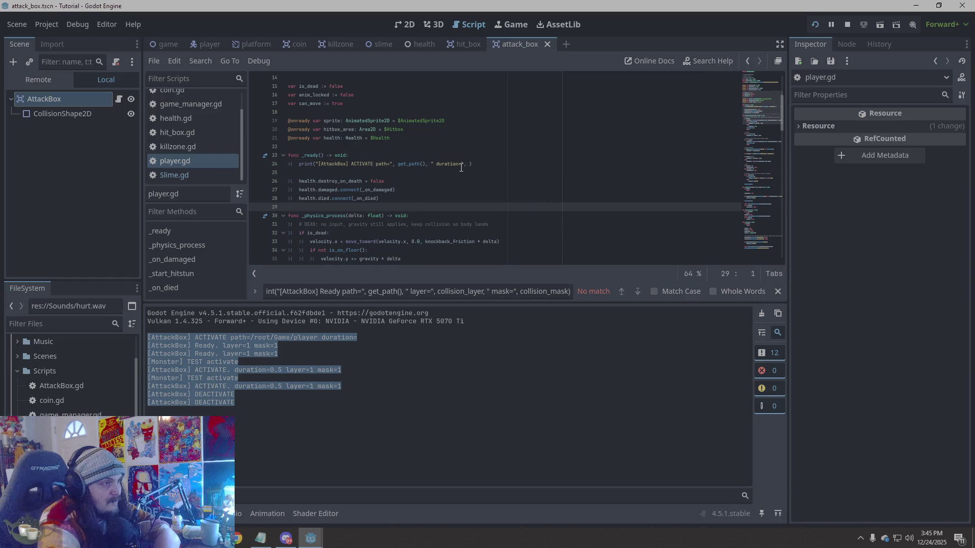
- Return to the slime scene, whose AttackBox has Damage 10, Knockback 450.0, Active Time 0.12
right_click(426, 155)
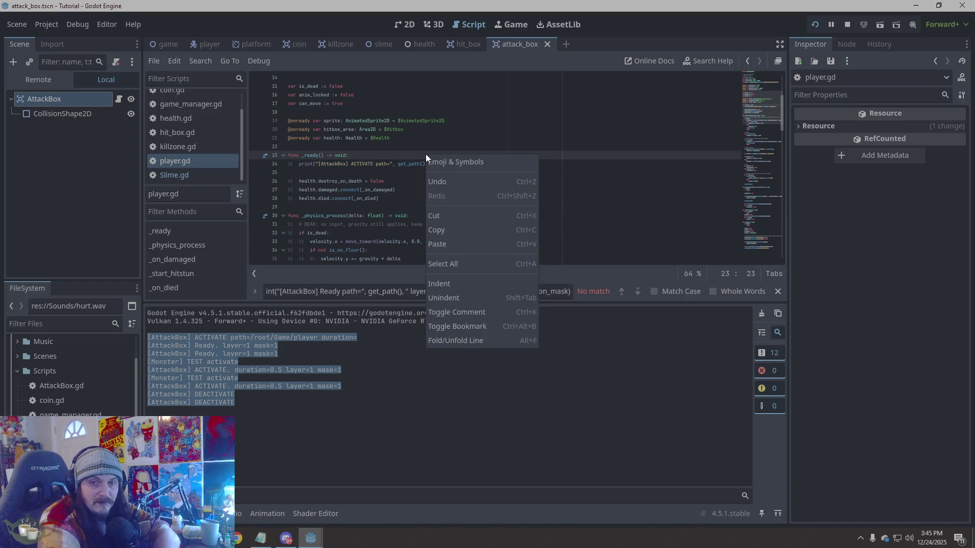
key(Escape)
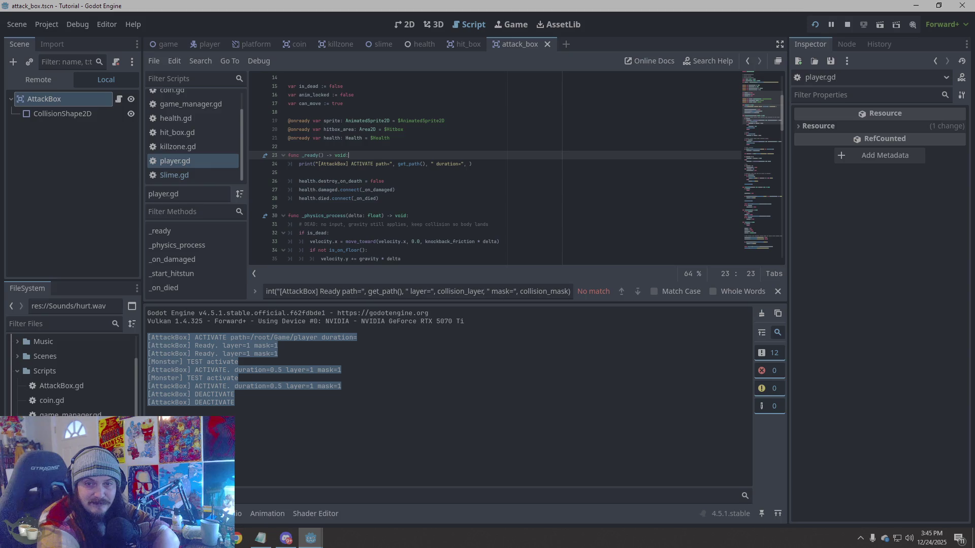
key(alt+Tab)
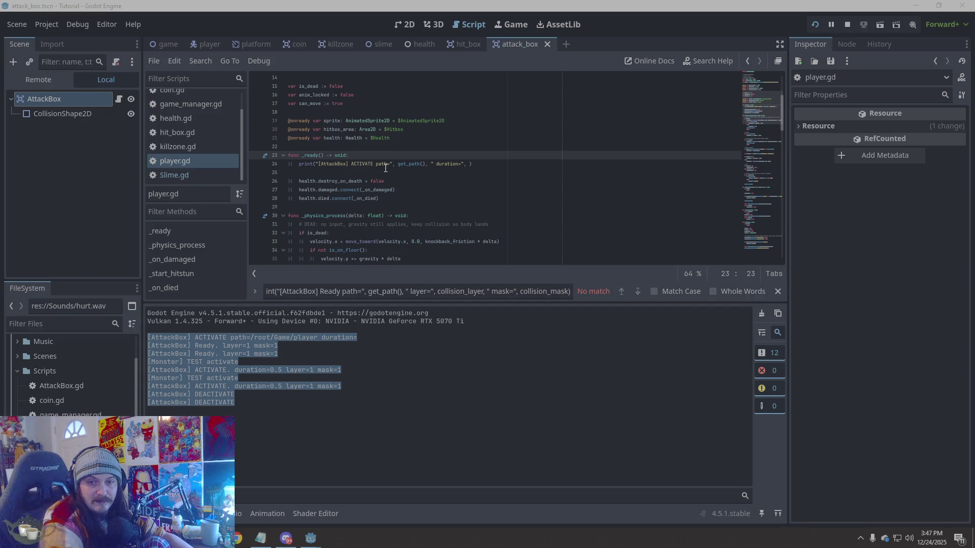
click(381, 44)
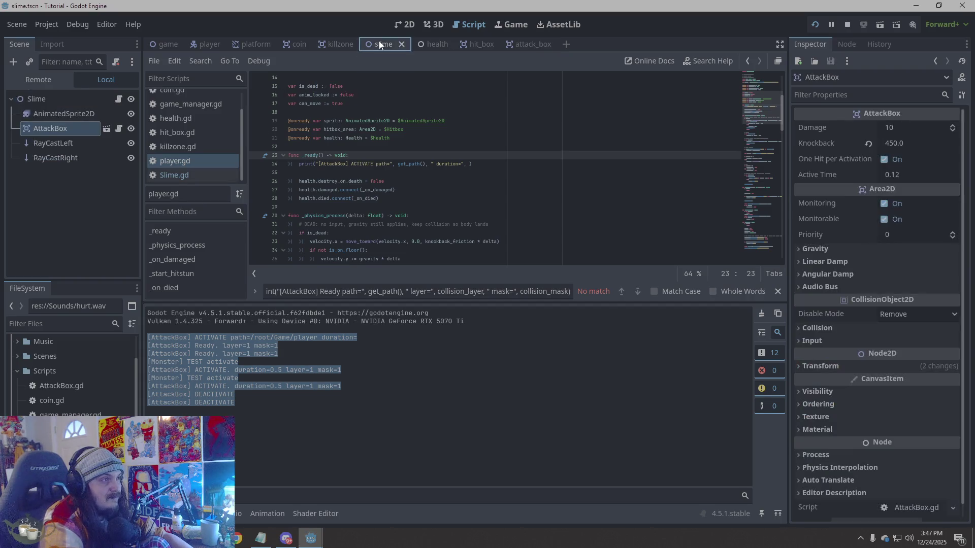
- Open Slime.gd and search for the attack_box declaration line
click(181, 175)
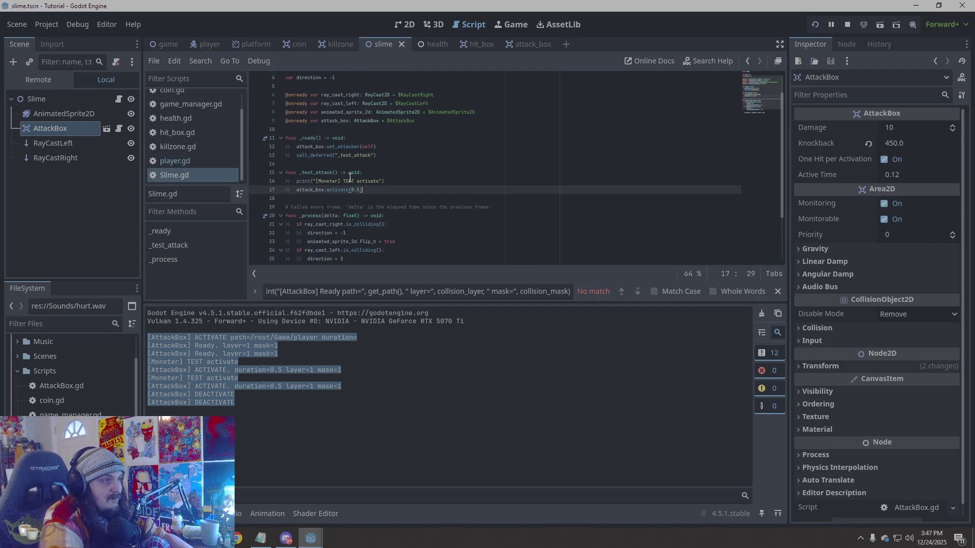
triple_click(403, 294)
text(@onready var attack_box: AttackBox = $AttackBox)
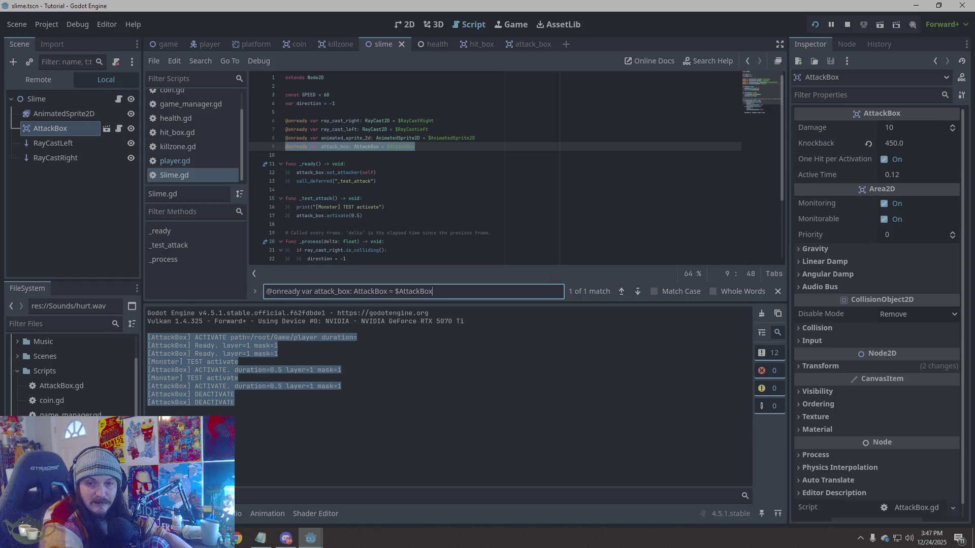
key(alt+Tab)
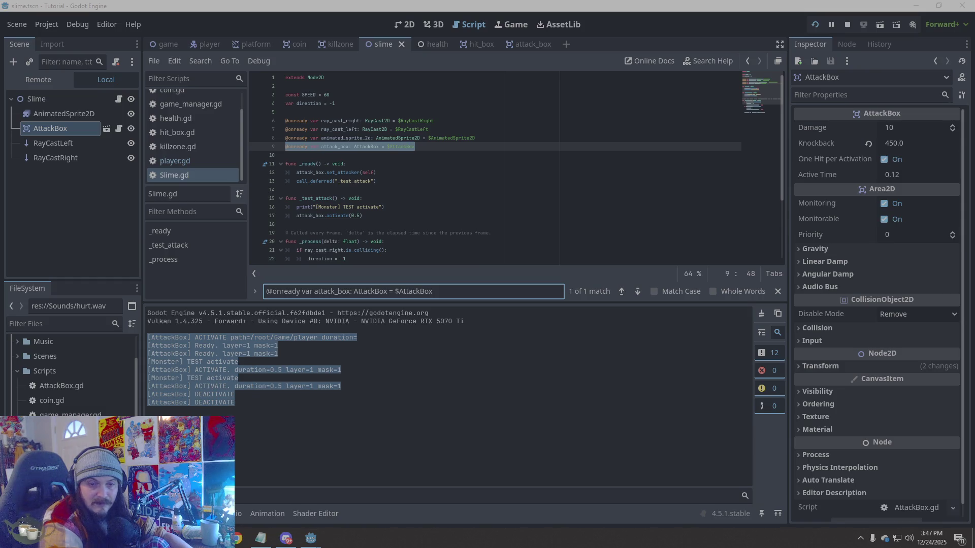
- Paste the inferred onready attack_box code over line 9 and delete the duplicate _ready block
click(431, 164)
drag(430, 147, 261, 145)
text(@onready var attack_box := $AttackBox  func _ready() -> void: 	print("[Monster] attack_box path =", attack_box.get_path(), " type=", attack_box.get_class()) 	attack_box.set_attacker(self) 	call_deferred("_test_attack"))
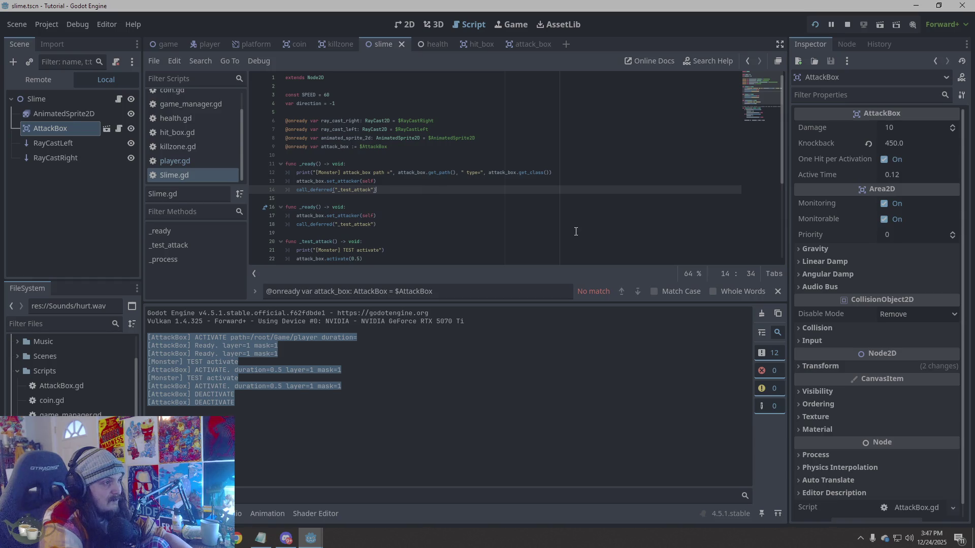
drag(386, 223, 272, 208)
key(BackSpace)
key(BackSpace)
key(BackSpace)
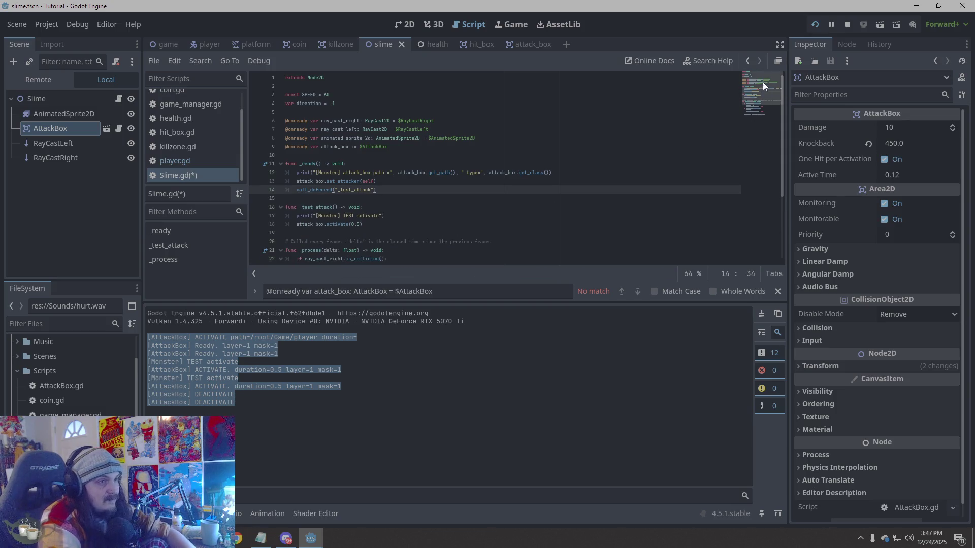
click(843, 25)
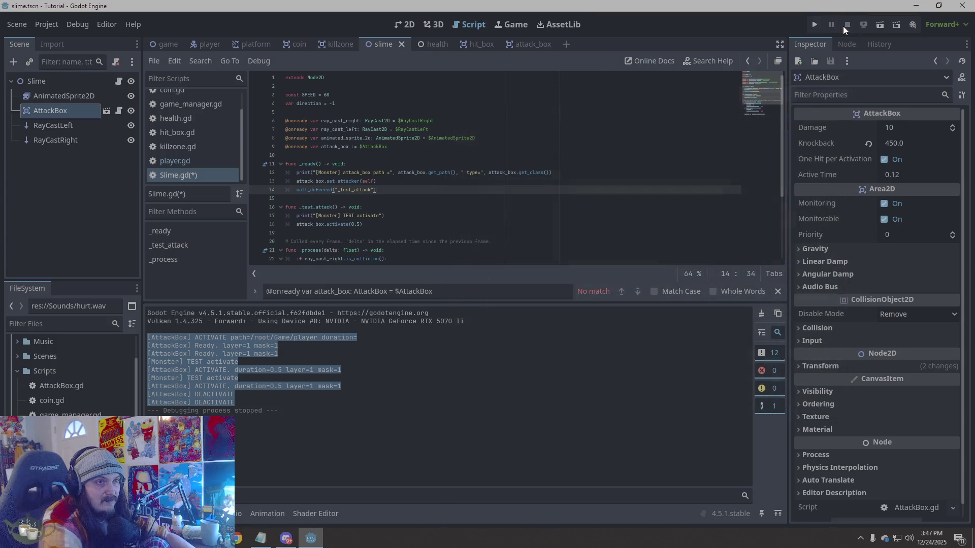
- Test-run the game, select the slimes' AttackBox Area2D log lines, then return to the player scene
click(813, 25)
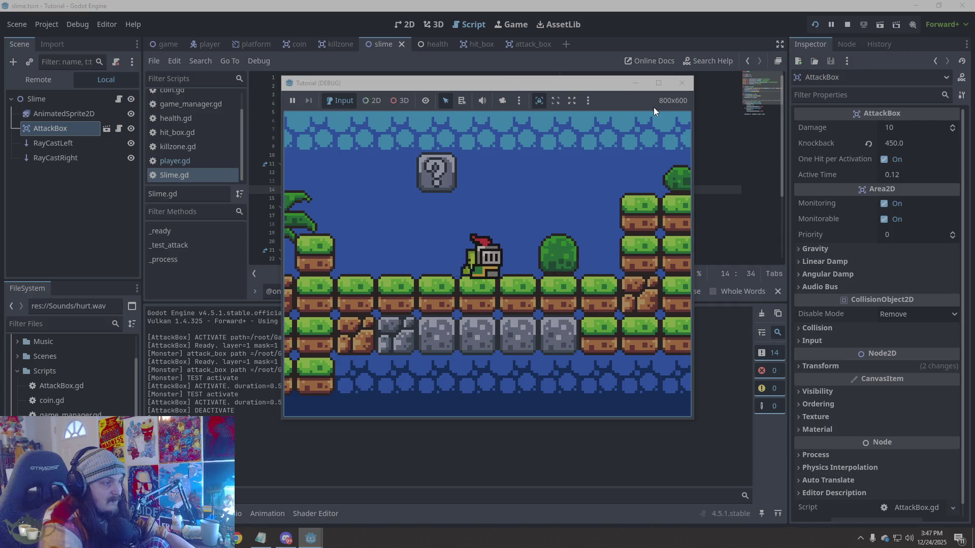
click(681, 83)
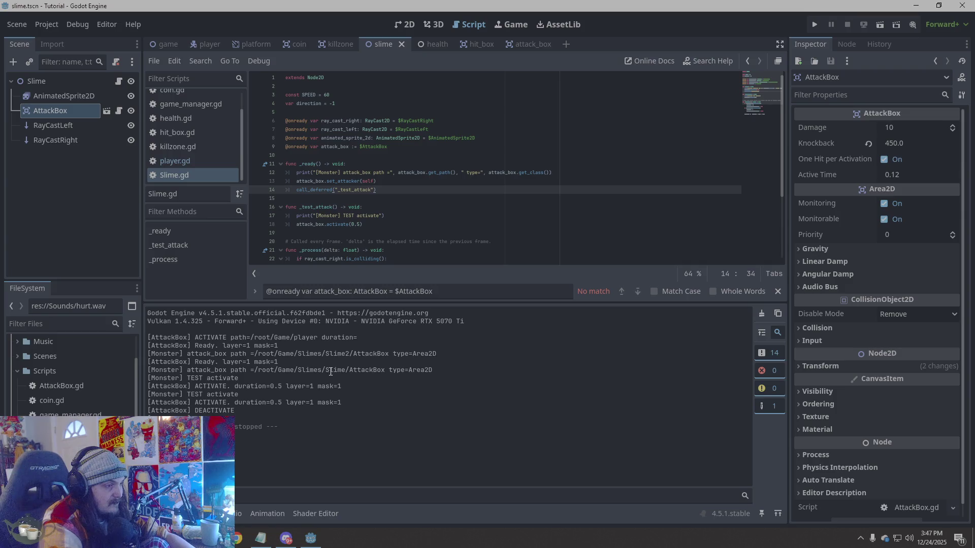
mouse_move(330, 371)
mouse_down()
mouse_move(188, 374)
mouse_move(246, 379)
mouse_move(149, 368)
mouse_up()
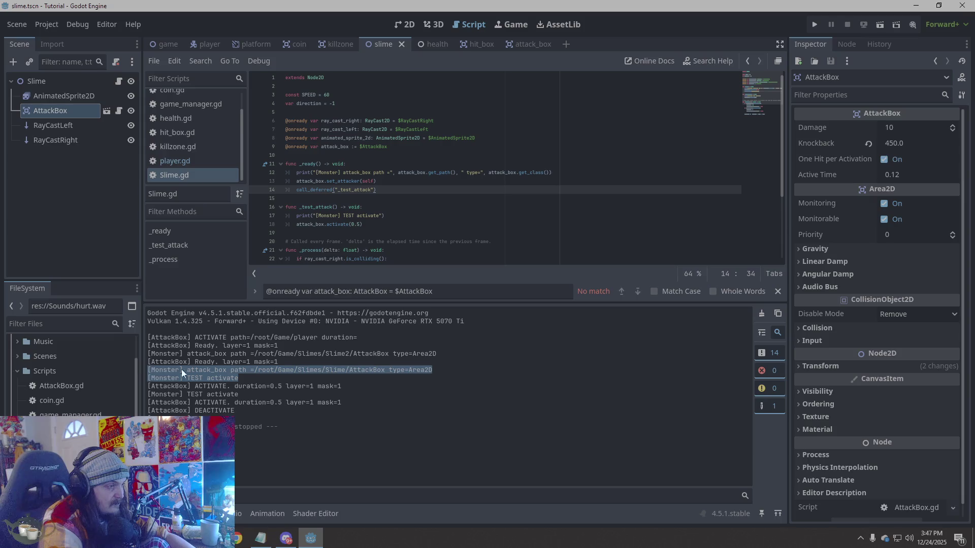
click(272, 386)
mouse_move(352, 391)
mouse_down()
mouse_move(152, 385)
mouse_move(147, 337)
mouse_up()
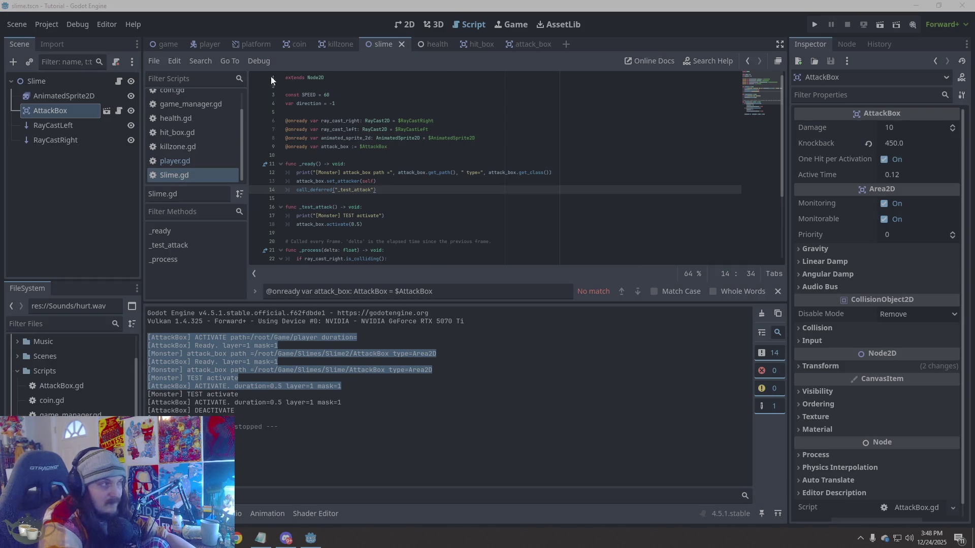
click(208, 45)
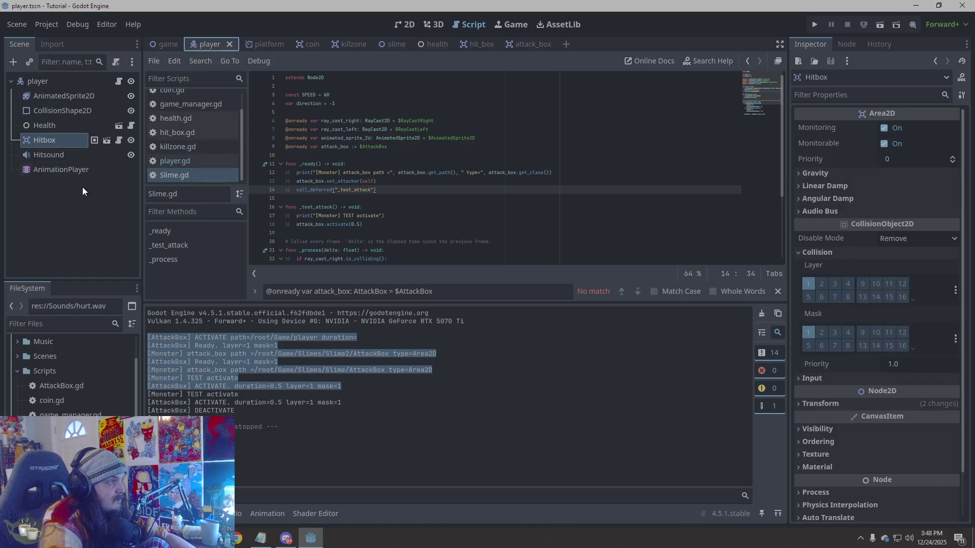
click(76, 199)
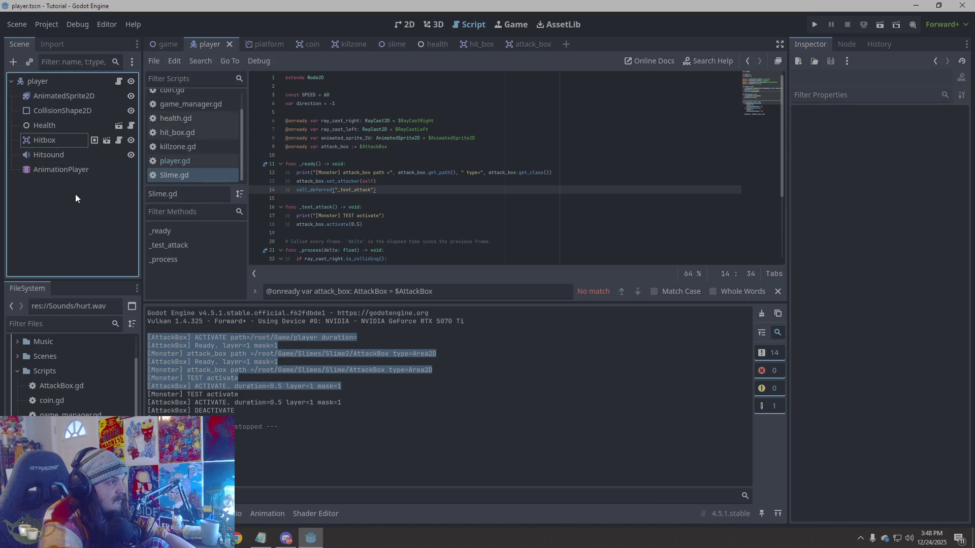
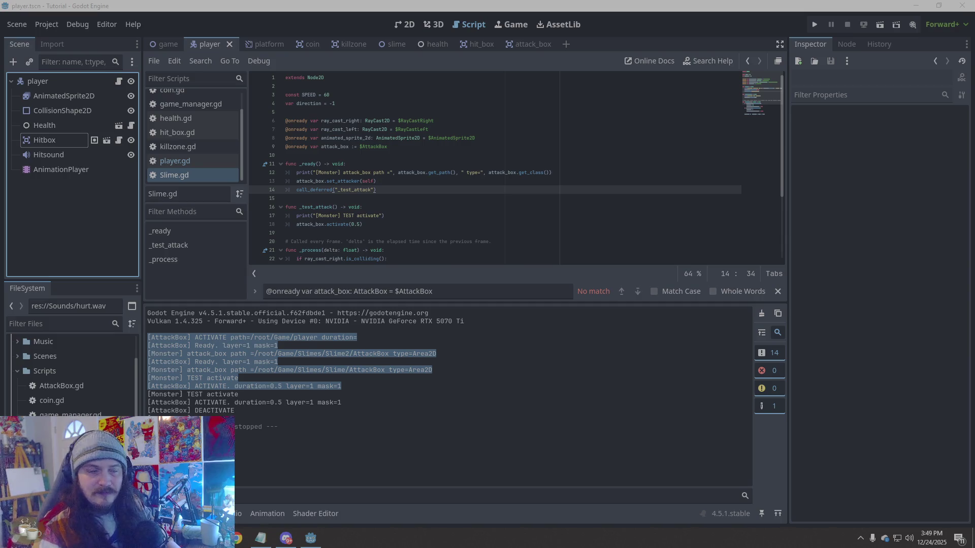
- Bring the Godot editor back into focus and switch to the game scene
click(451, 376)
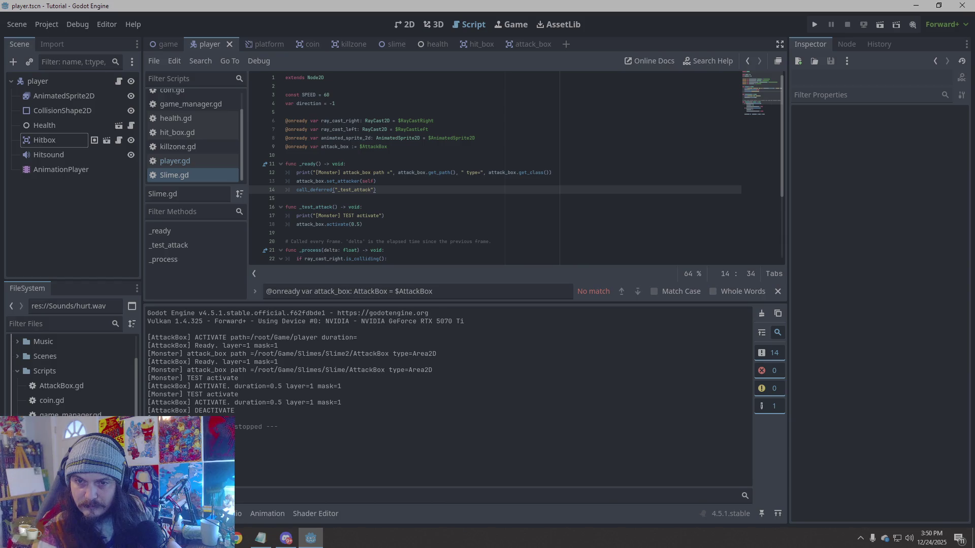
click(169, 43)
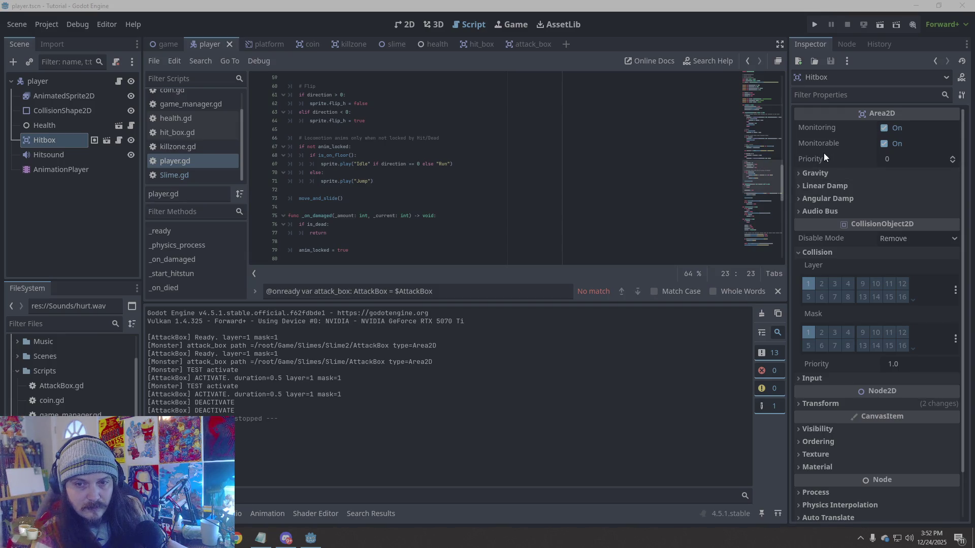
- Open AttackBox.gd from the attack_box scene and undo a stray line edit above the ready function
click(516, 44)
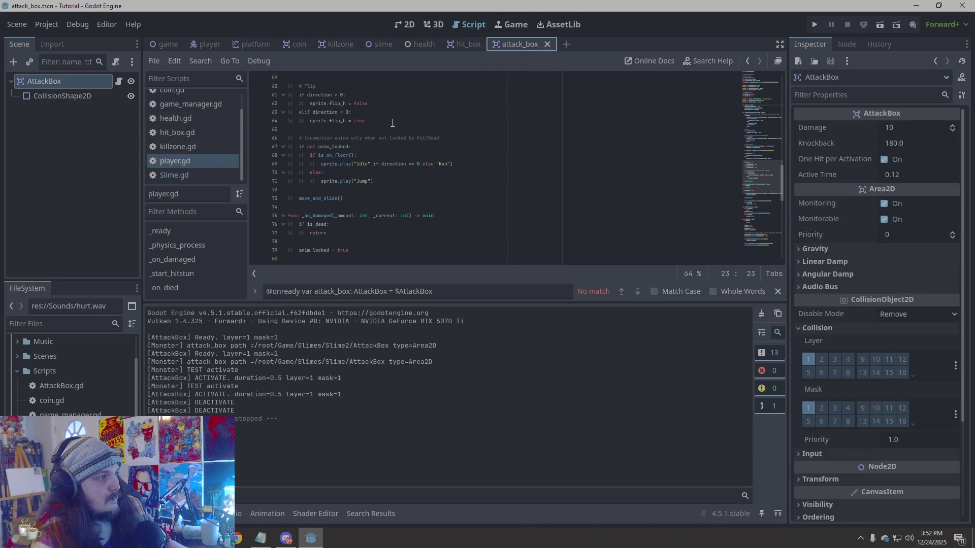
scroll(206, 138, up, 2)
click(206, 102)
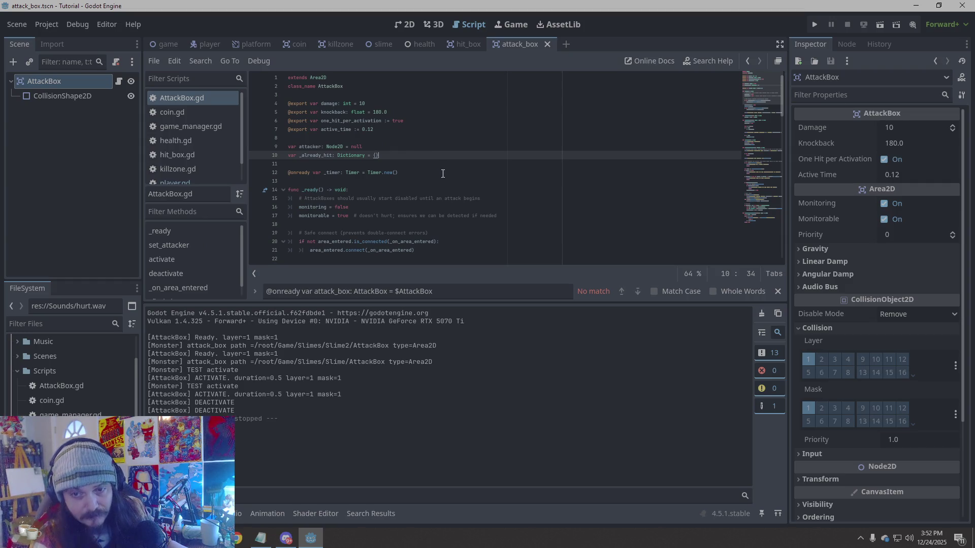
click(413, 180)
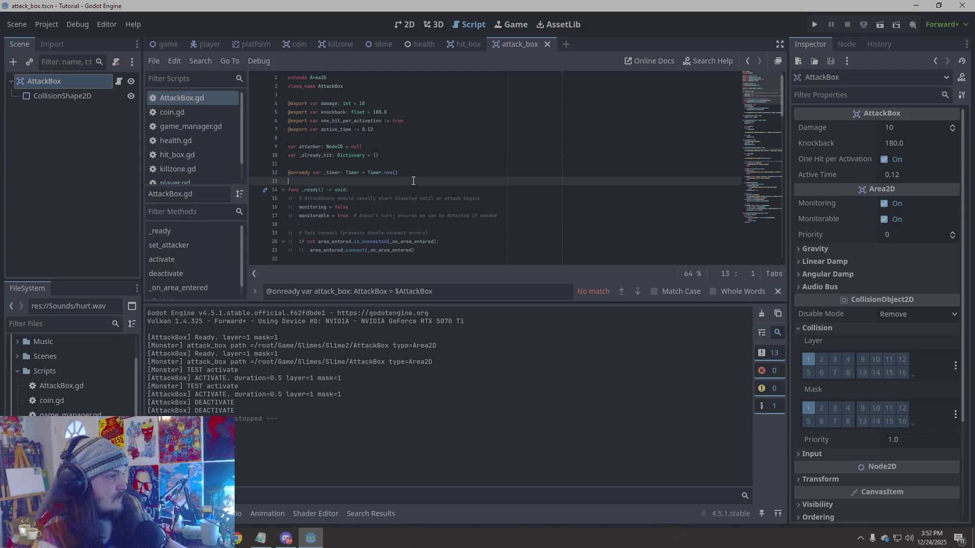
key(Return)
key(ctrl+z)
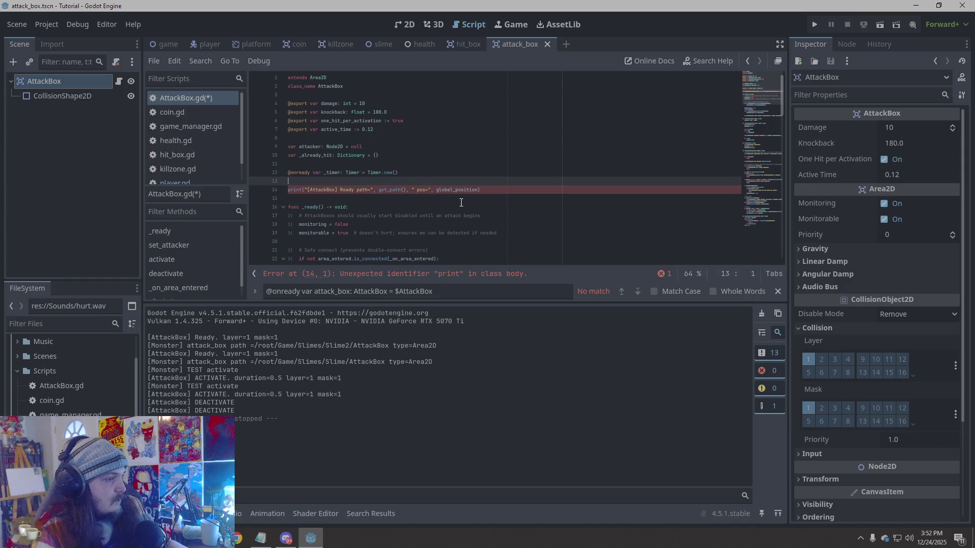
key(ctrl+z)
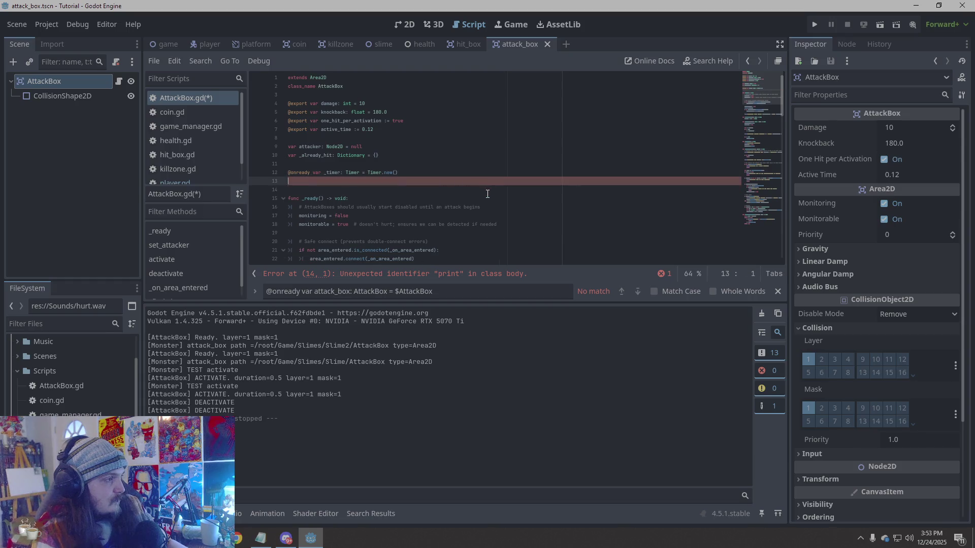
- Replace the ready print on line 29 with one logging the node's path and global position
scroll(450, 210, down, 3)
scroll(448, 211, down, 3)
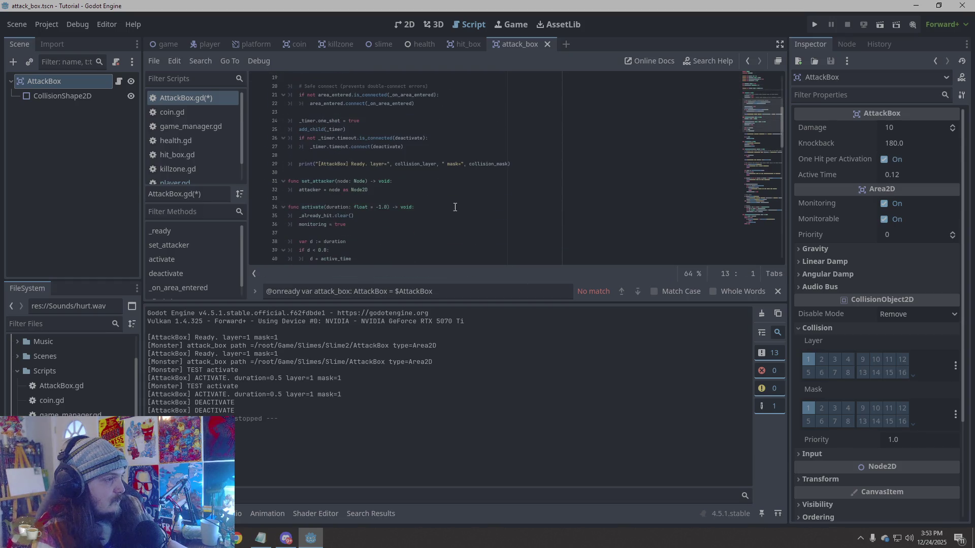
drag(515, 163, 294, 168)
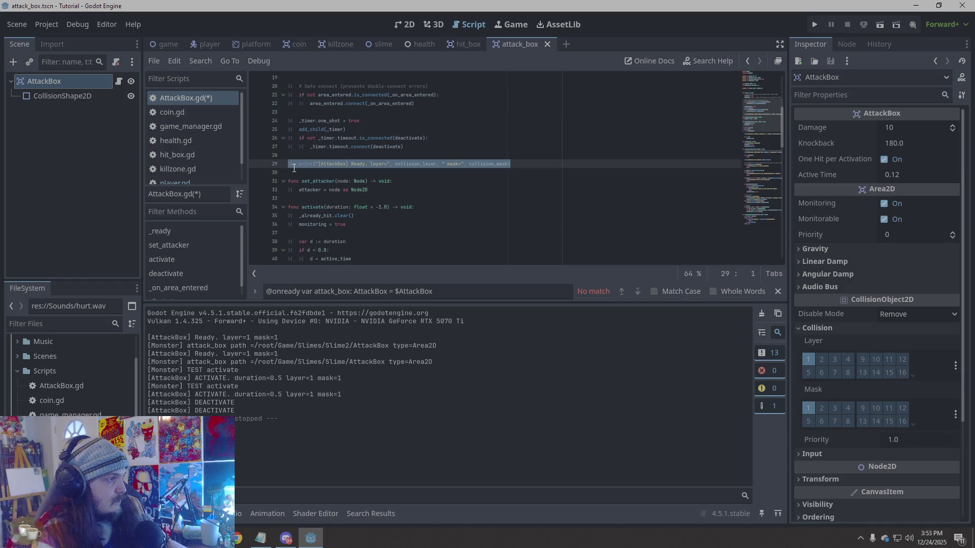
text(print("[AttackBox] Ready path=", get_path(), " pos=", global_position))
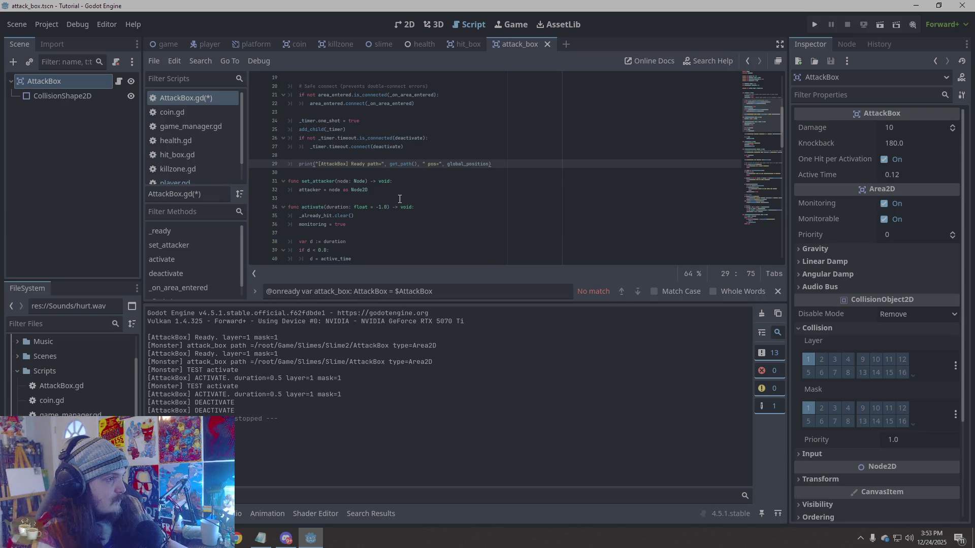
click(545, 182)
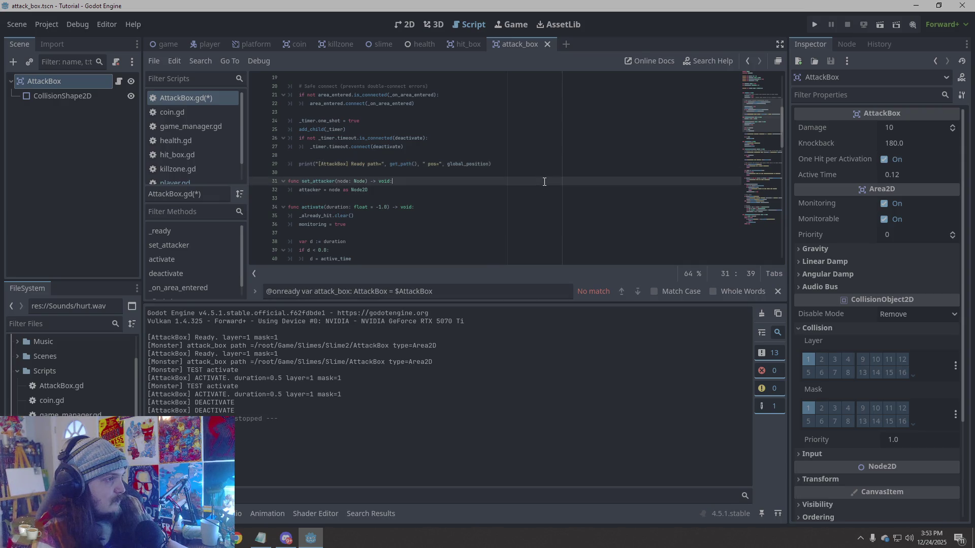
key(Up)
key(Up)
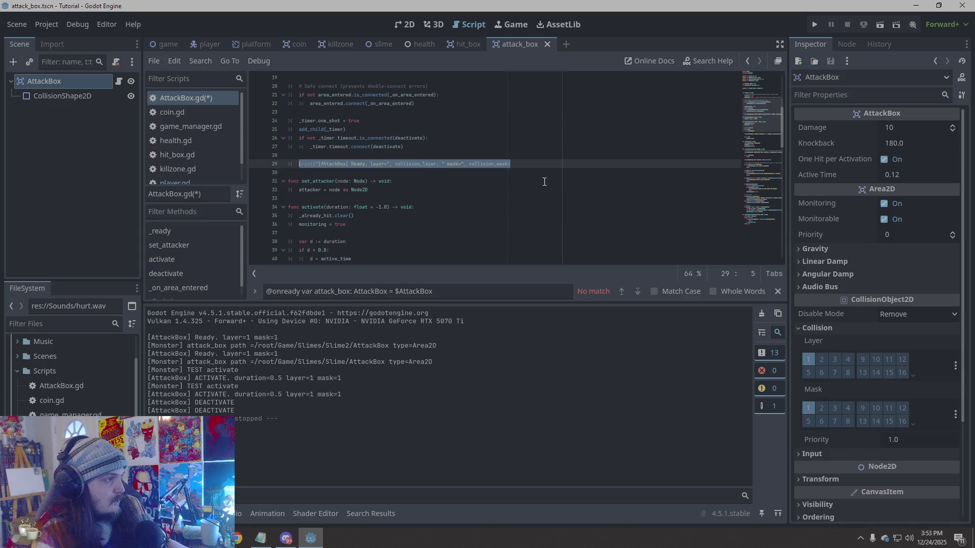
key(Down)
key(Down)
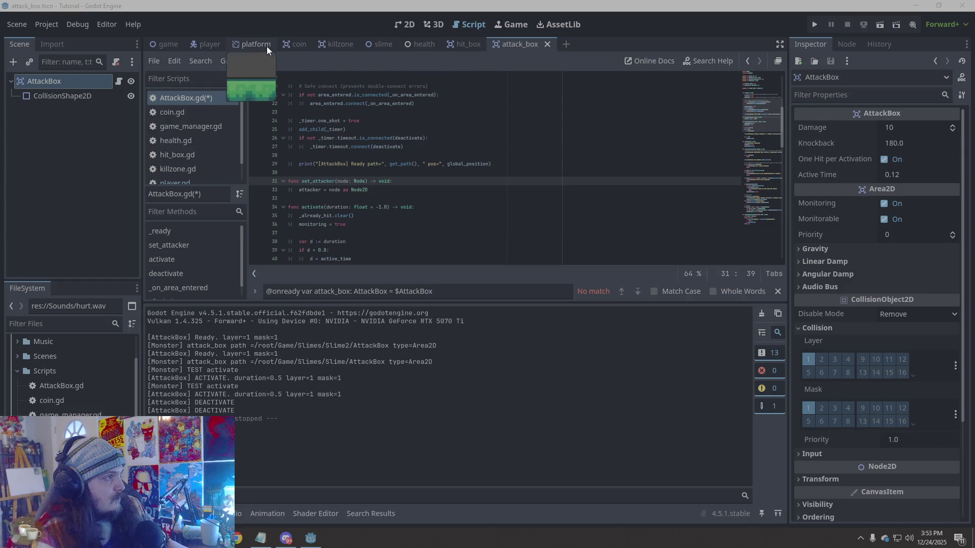
- Open player.gd from the player scene and locate its _ready function
click(209, 44)
scroll(191, 158, down, 1)
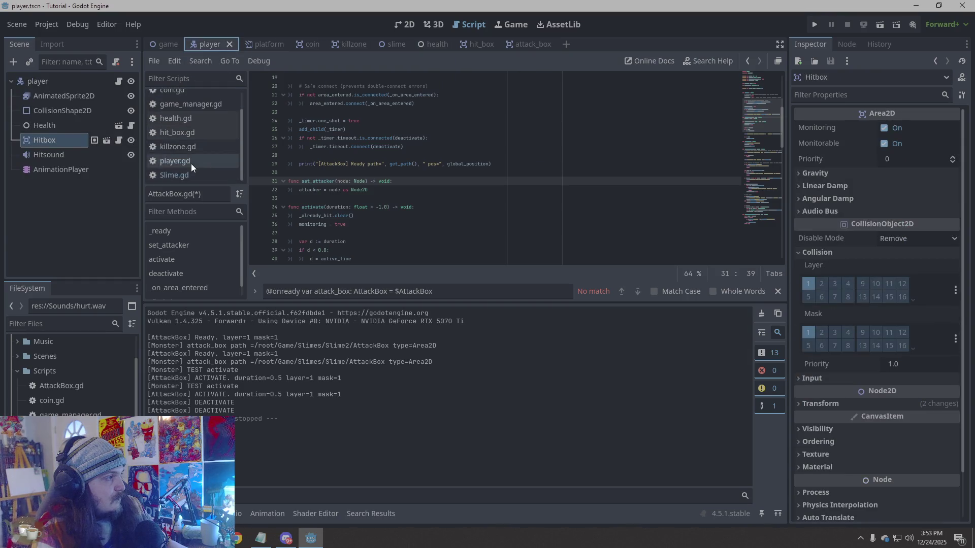
click(190, 161)
scroll(428, 177, up, 15)
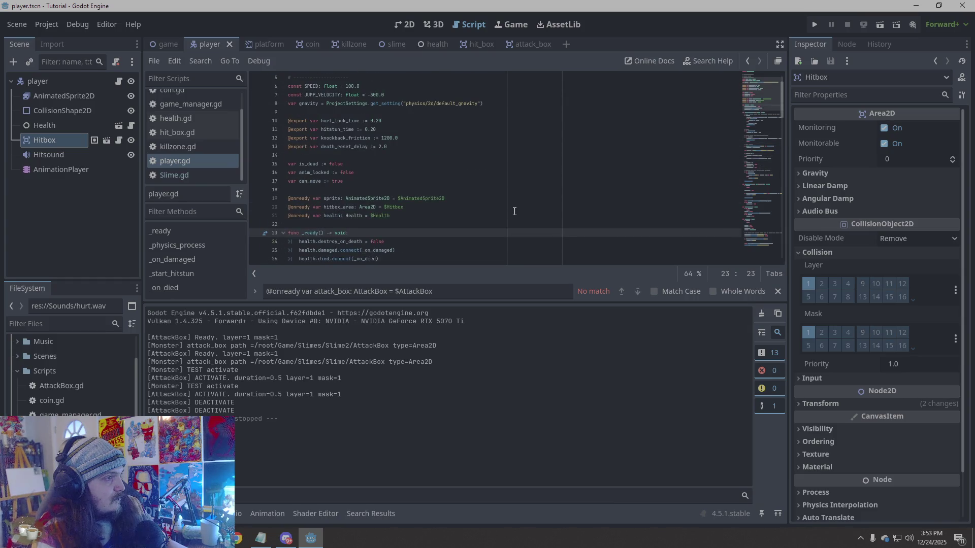
scroll(515, 211, down, 10)
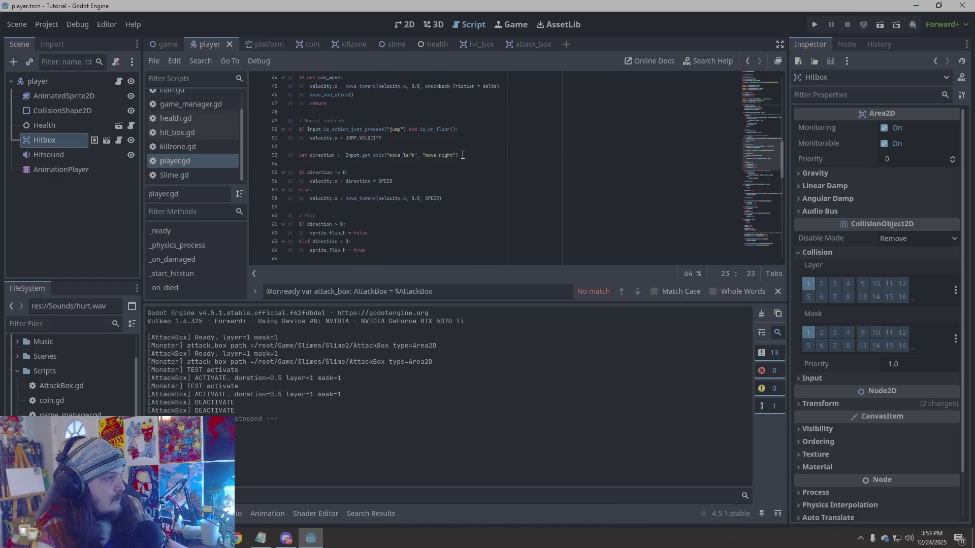
scroll(463, 155, down, 5)
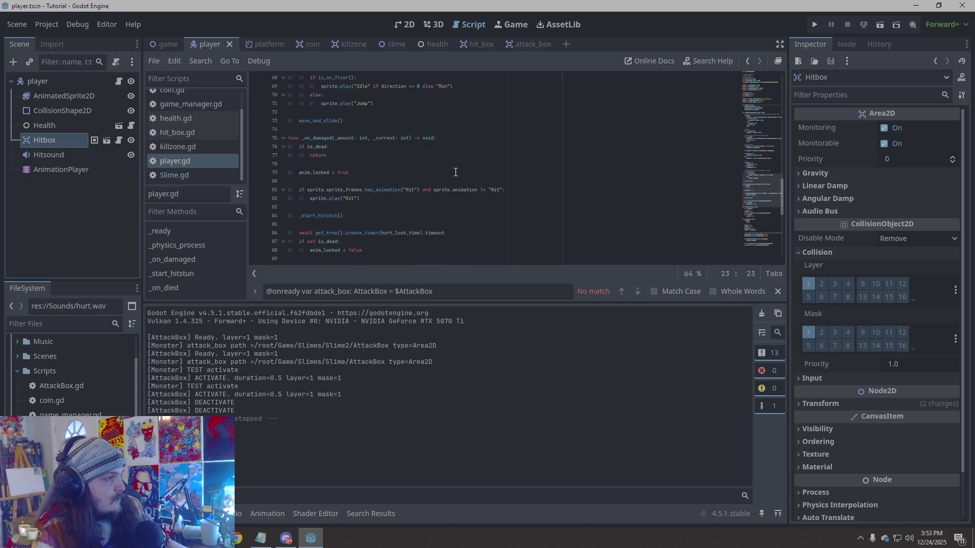
scroll(454, 174, down, 10)
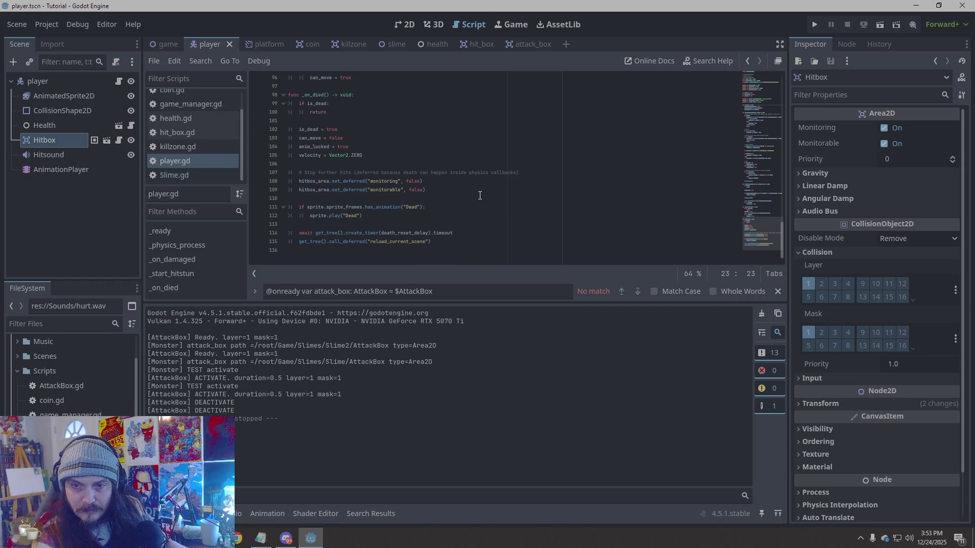
scroll(480, 195, up, 5)
scroll(479, 194, up, 3)
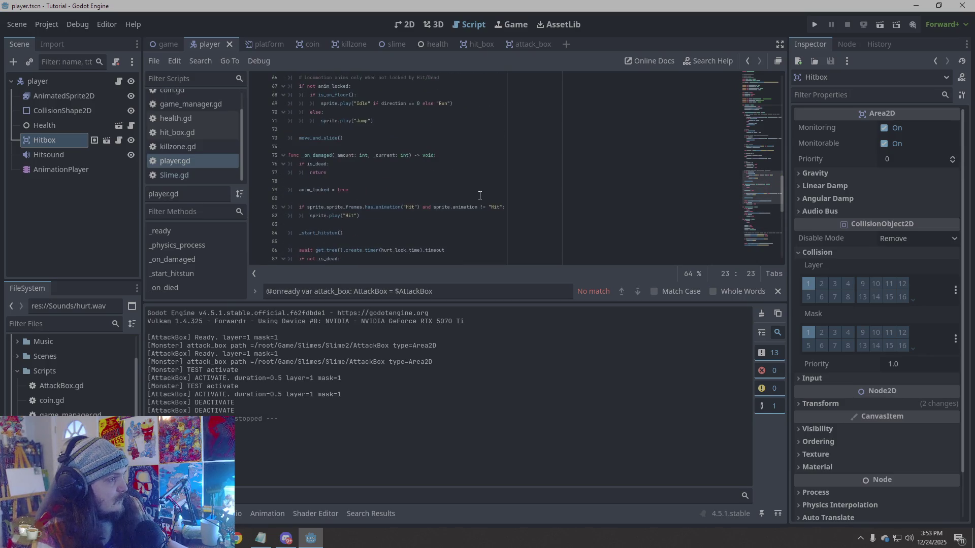
scroll(480, 195, up, 10)
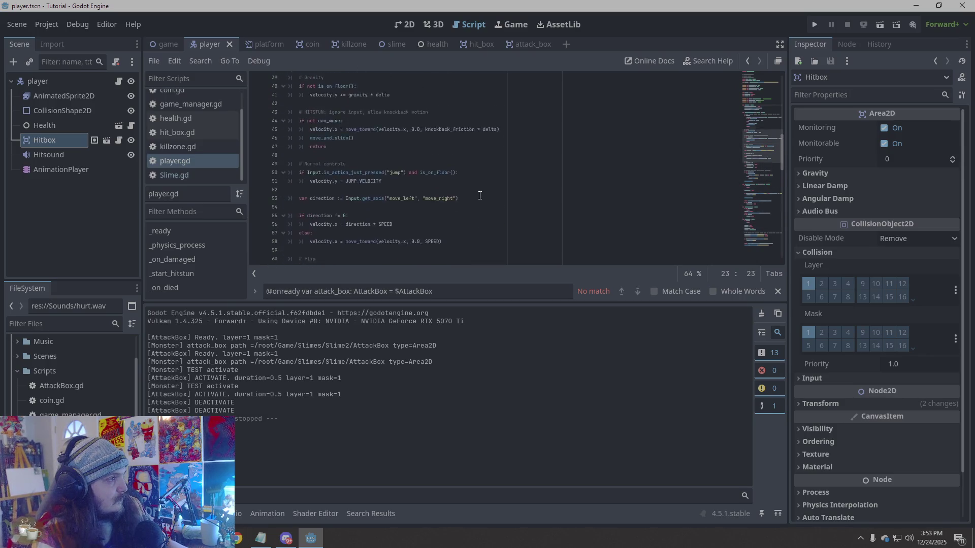
scroll(479, 195, up, 5)
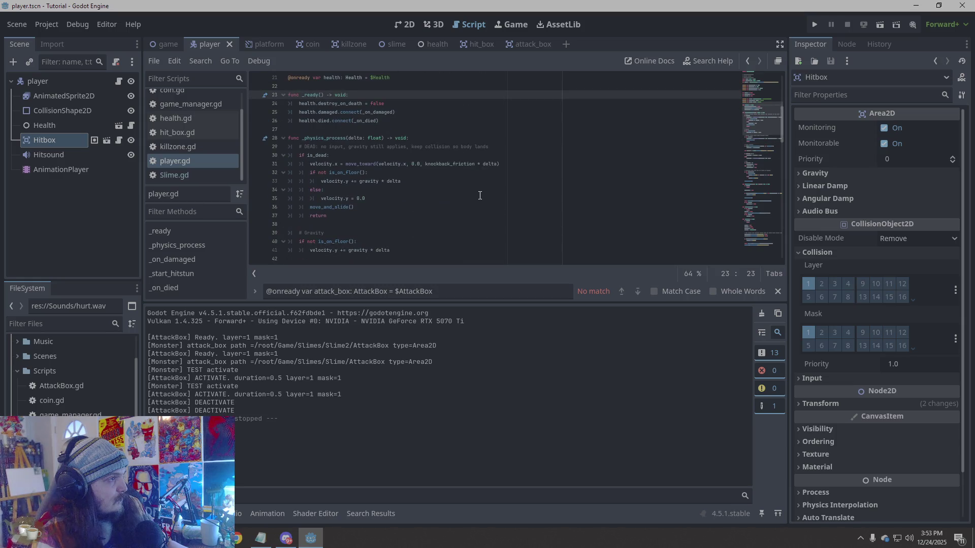
scroll(373, 114, up, 2)
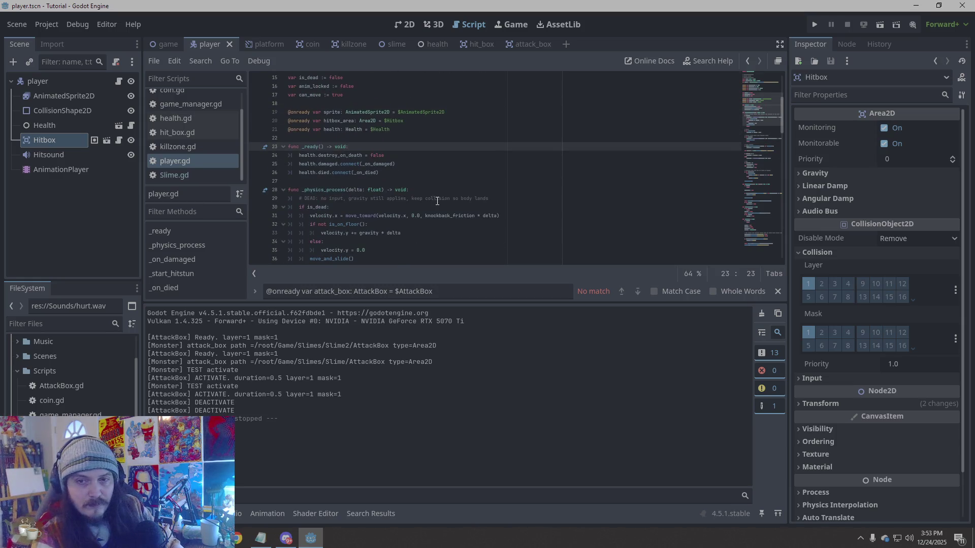
- Paste a Hitbox print of path, global position, monitoring and monitorable at the start of _ready
key(Return)
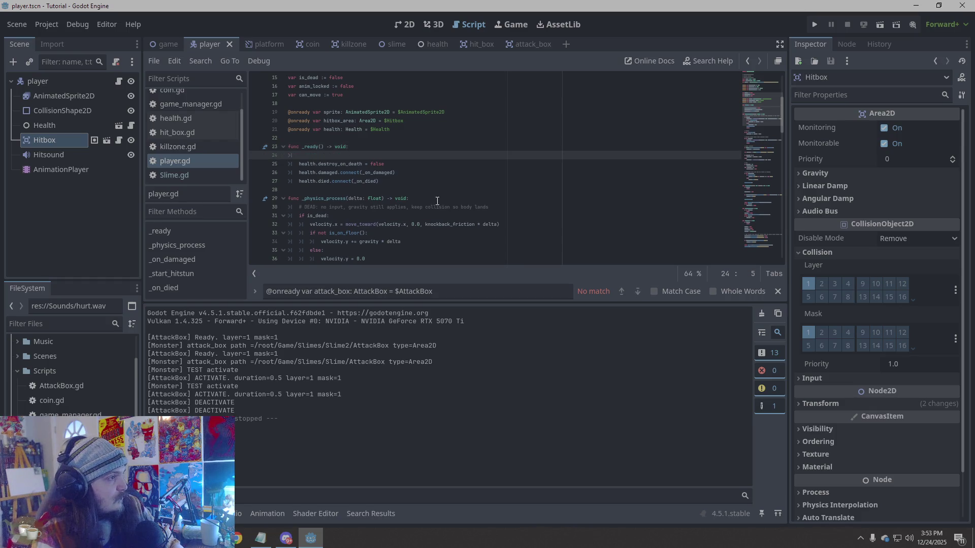
text(print("[Player] Hitbox path=", hitbox_area.get_path(), " pos=", hitbox_area.global_position, 	" monitoring=", hitbox_area.monitoring, " monitorable=", hitbox_area.monitorable))
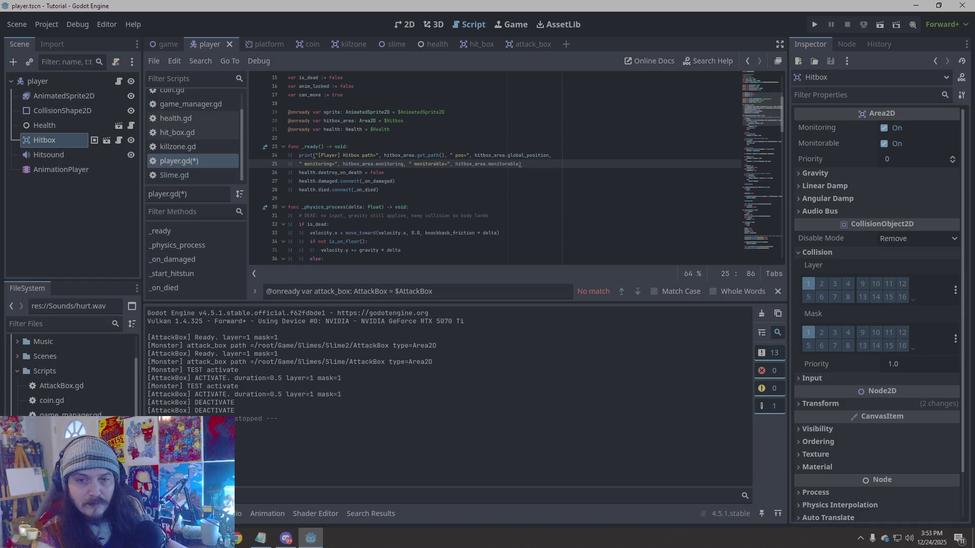
key(alt+Tab)
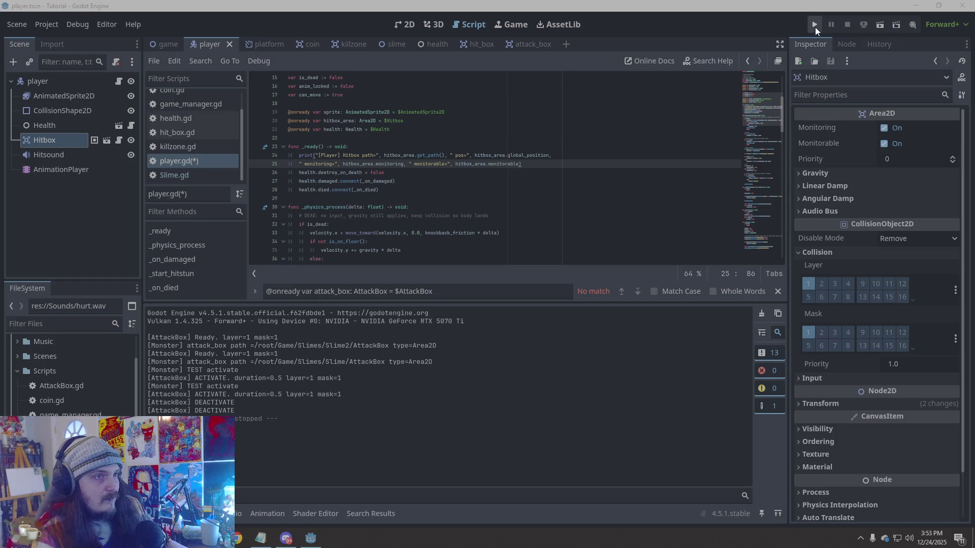
- Run the game, move its window aside, then stop it once the Hitbox logs monitoring and monitorable true
click(814, 26)
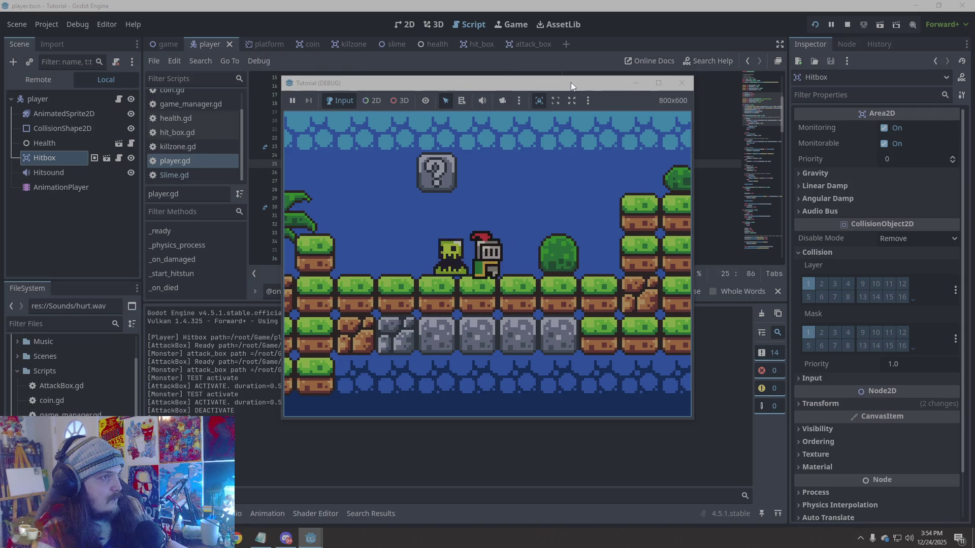
mouse_move(571, 82)
mouse_down()
mouse_move(765, 46)
mouse_move(812, 74)
mouse_move(802, 86)
mouse_up()
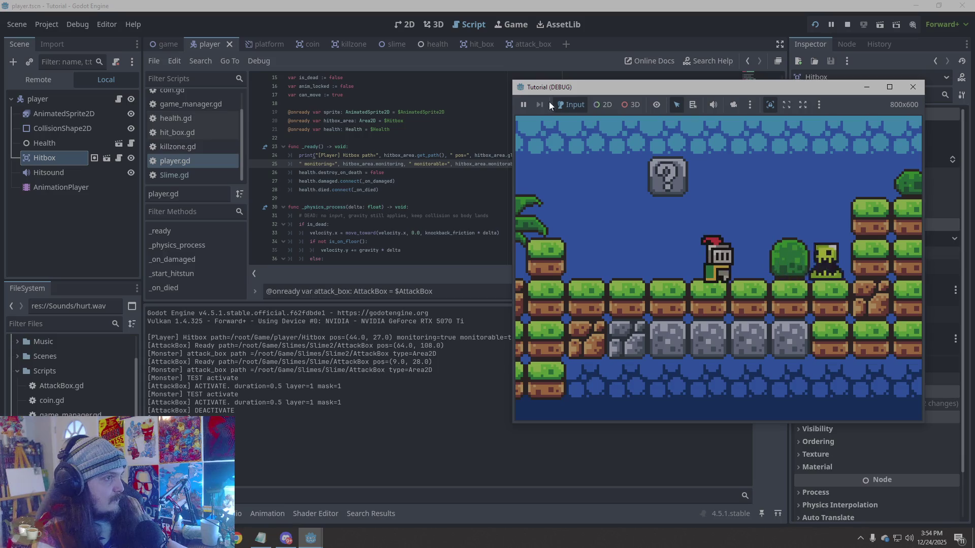
click(846, 24)
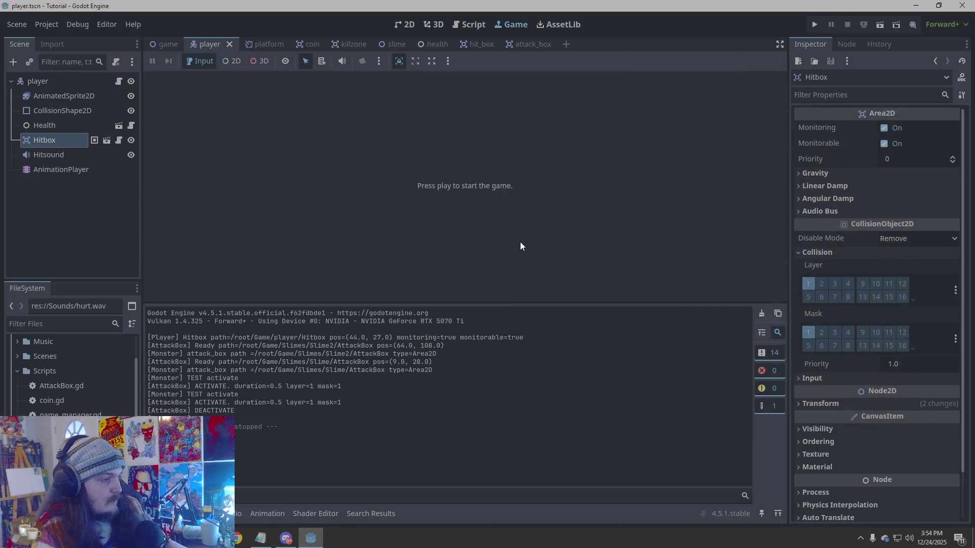
- Highlight the Output debug lines from the Hitbox path message to AttackBox DEACTIVATE, then switch to the game scene
drag(433, 370, 149, 337)
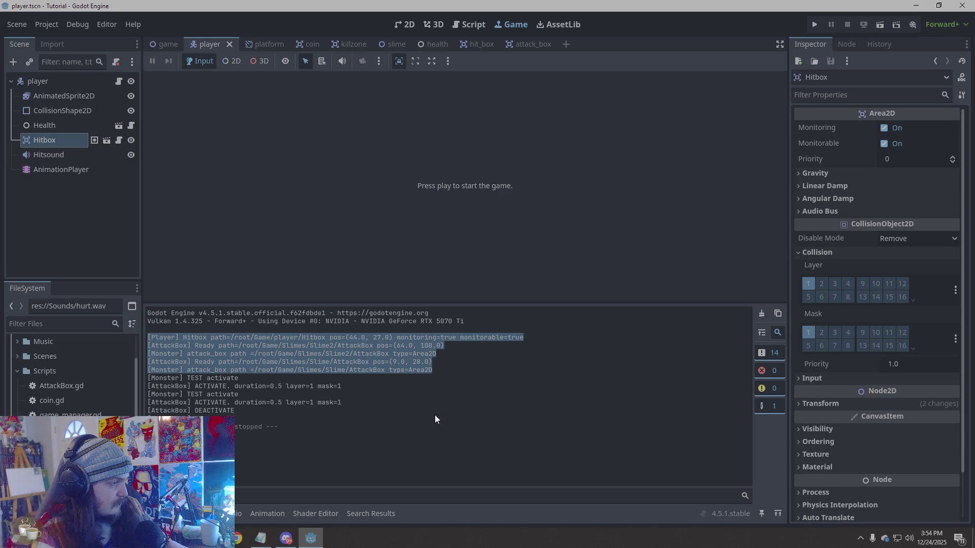
click(366, 426)
drag(245, 412, 147, 337)
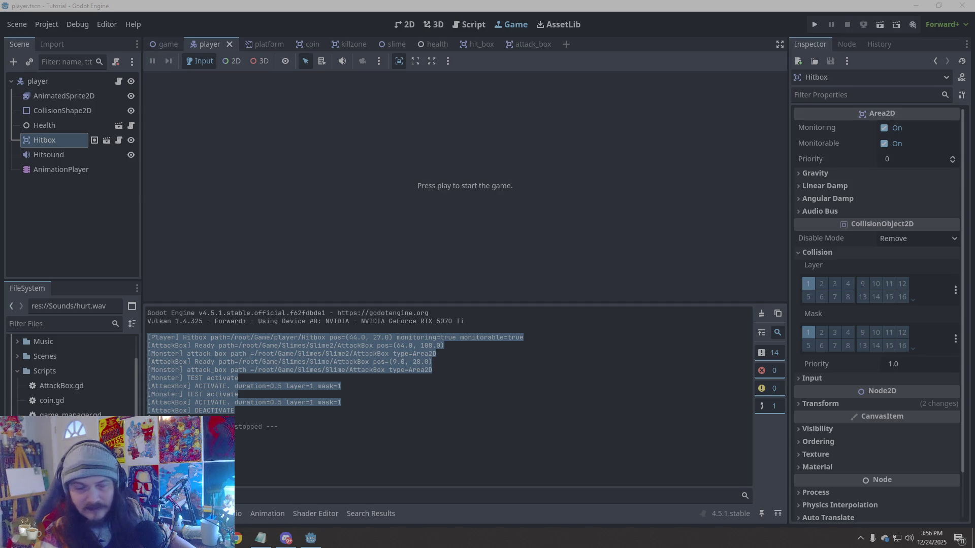
click(170, 47)
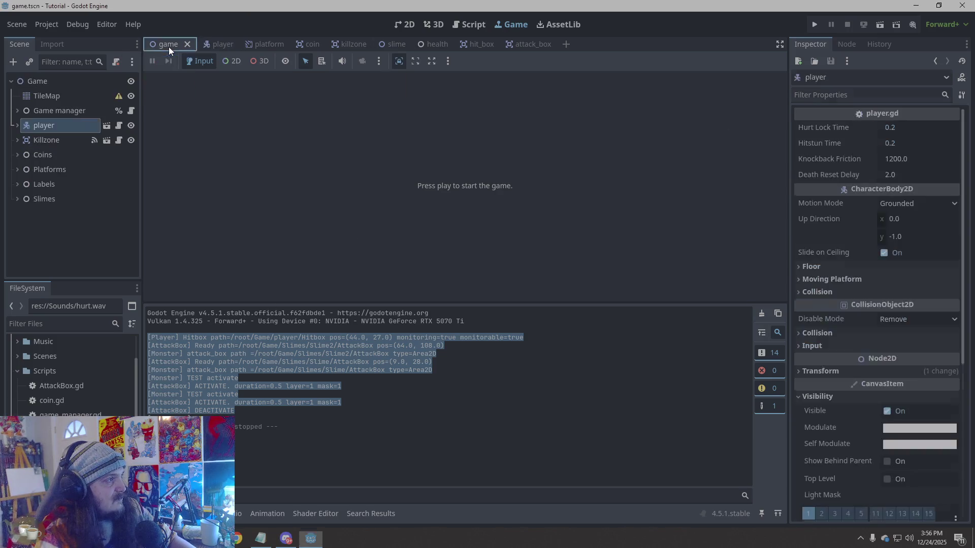
- Show the level in the 2D editor, zoom in, and shift the player slightly to the right
click(406, 25)
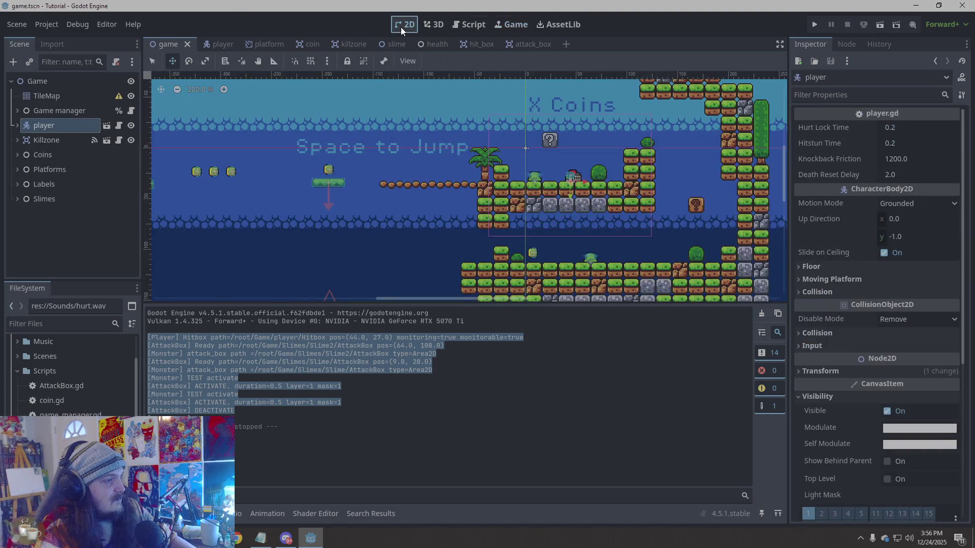
scroll(544, 178, up, 4)
scroll(543, 179, up, 1)
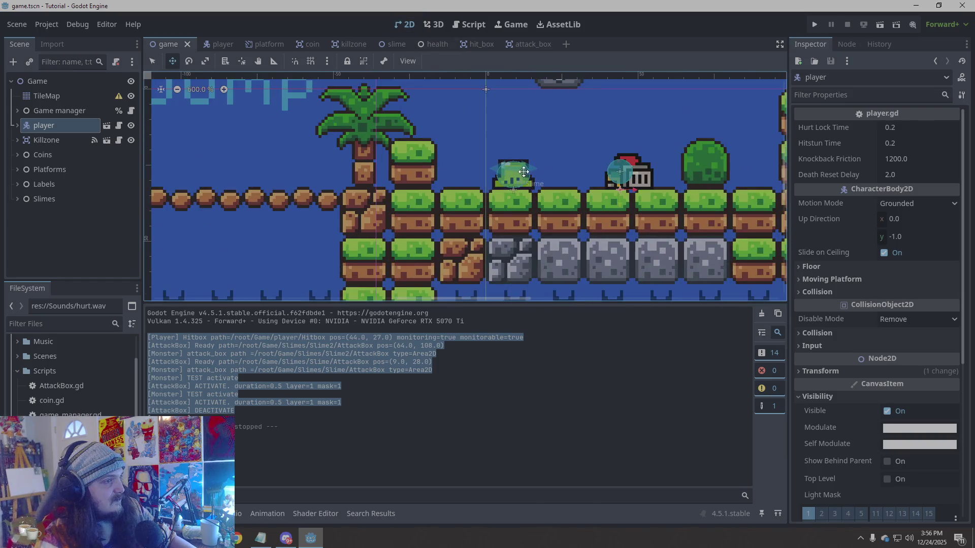
drag(515, 172, 519, 171)
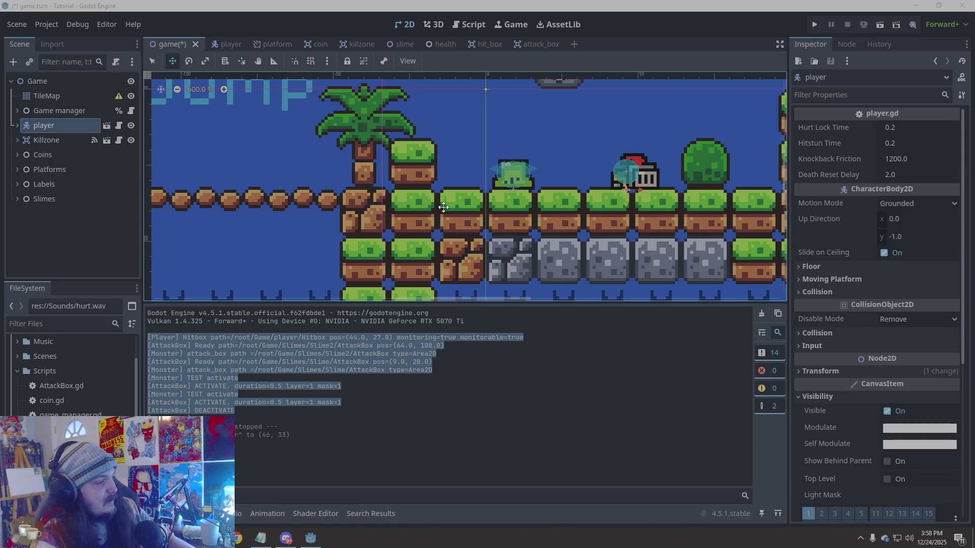
click(351, 440)
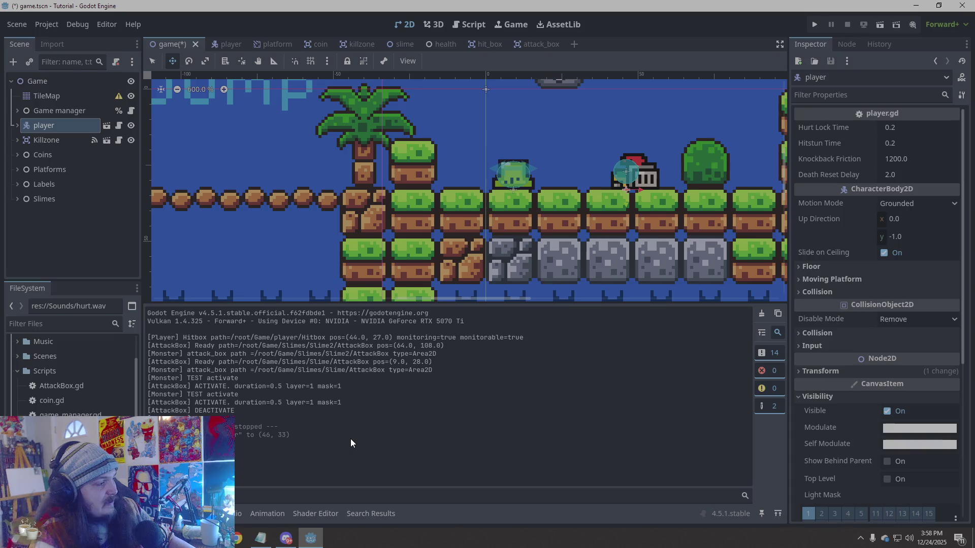
- Inspect the player root node's collision settings, then switch to the slime scene
click(226, 42)
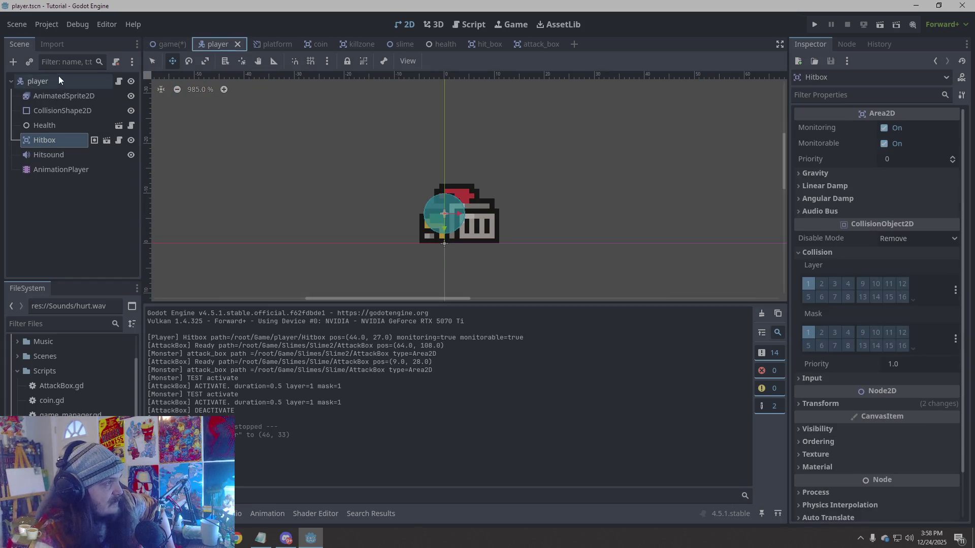
click(23, 82)
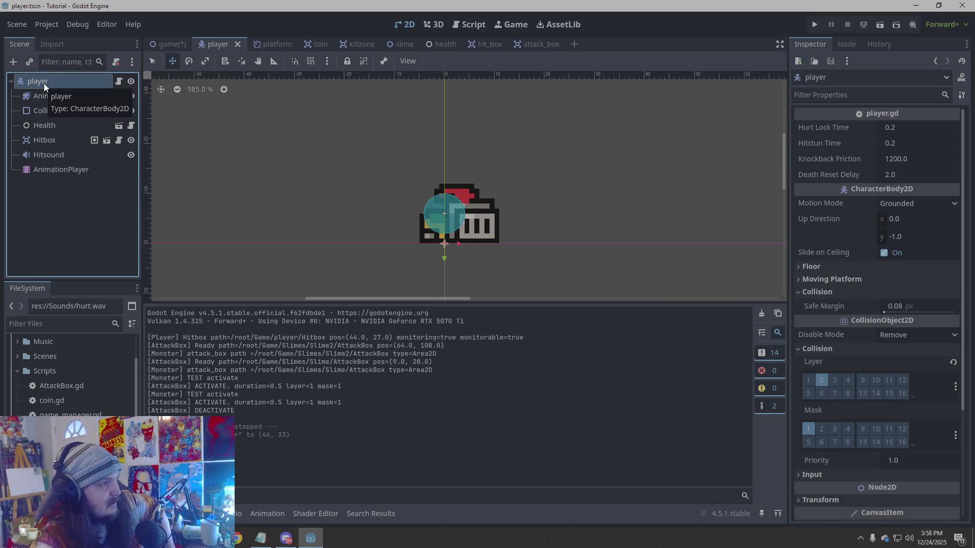
click(407, 44)
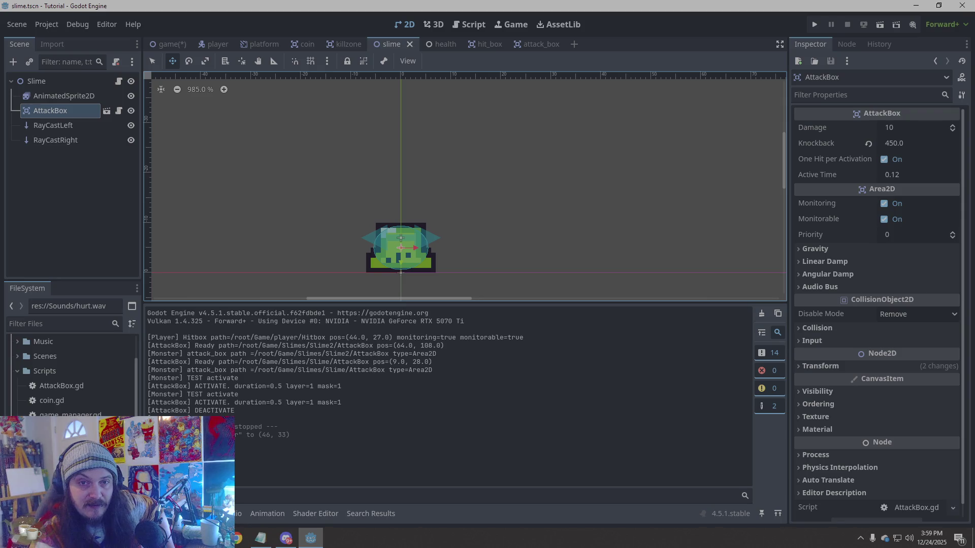
- Switch away from Godot briefly, then return and open the attack_box scene
key(alt+Tab)
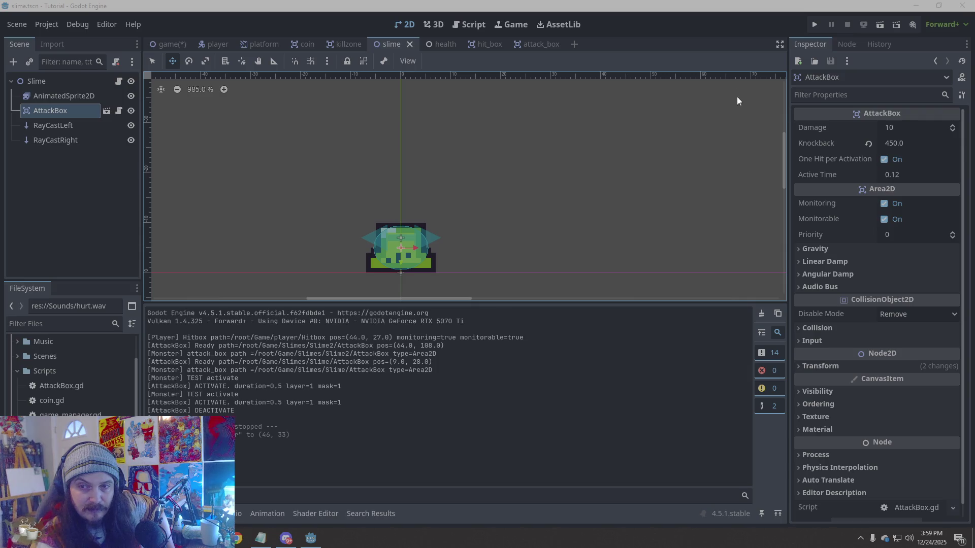
click(535, 44)
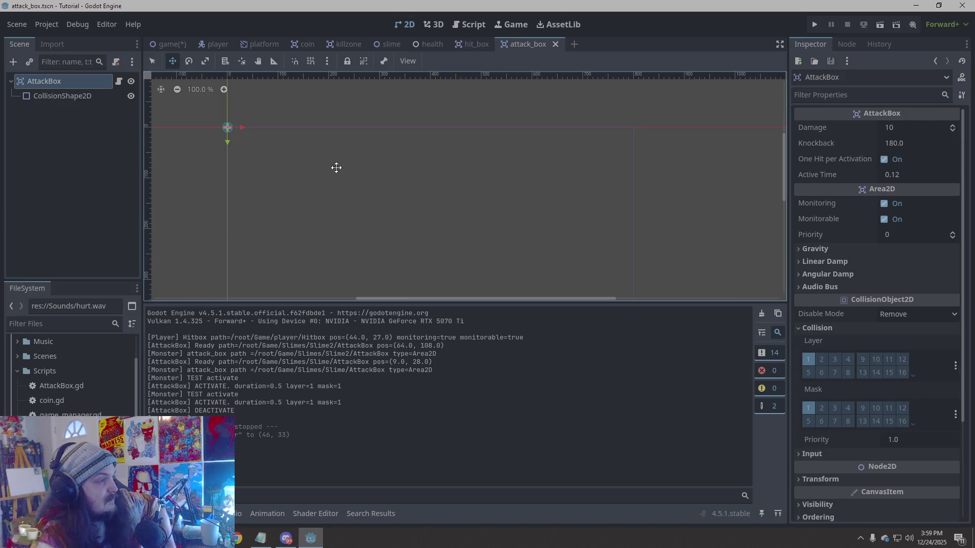
- Replace all of AttackBox.gd with the pasted code and run the game to test it
click(119, 81)
right_click(505, 217)
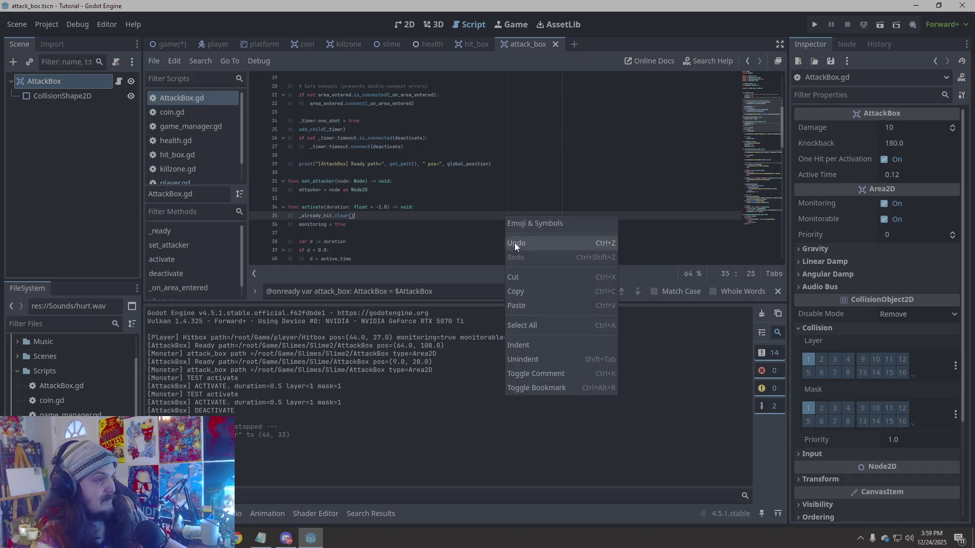
click(535, 321)
key(ctrl+v)
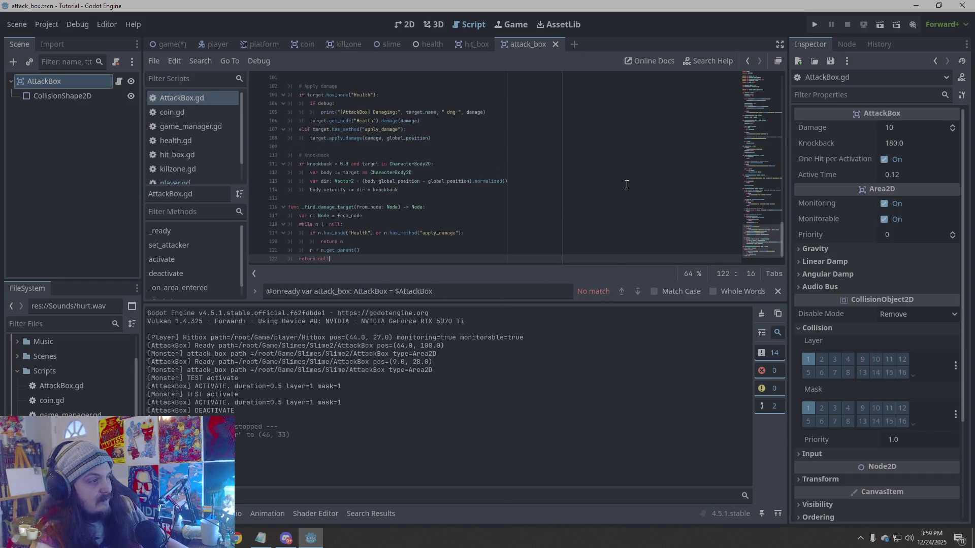
click(814, 24)
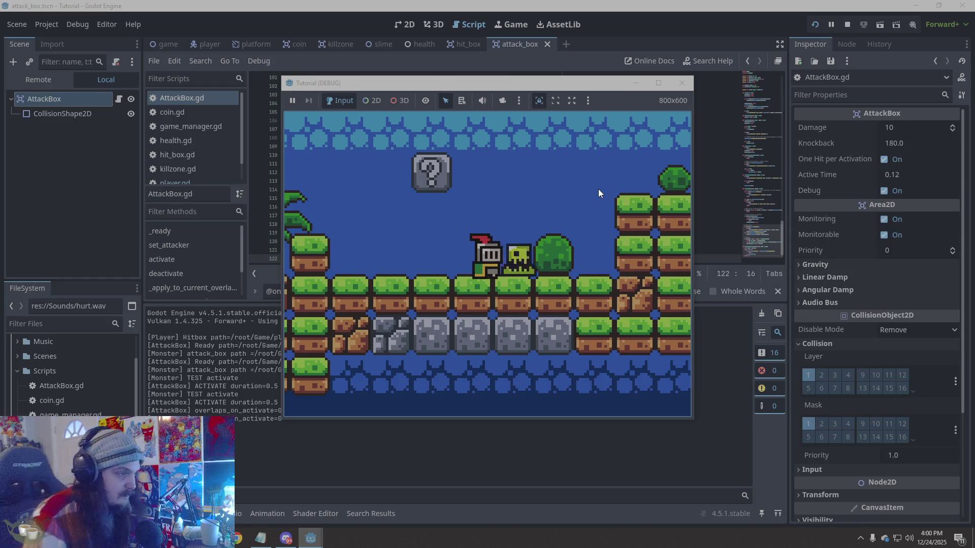
- Stop the test run, scroll AttackBox.gd back to line 1, and bring up the hit_box scene
click(682, 83)
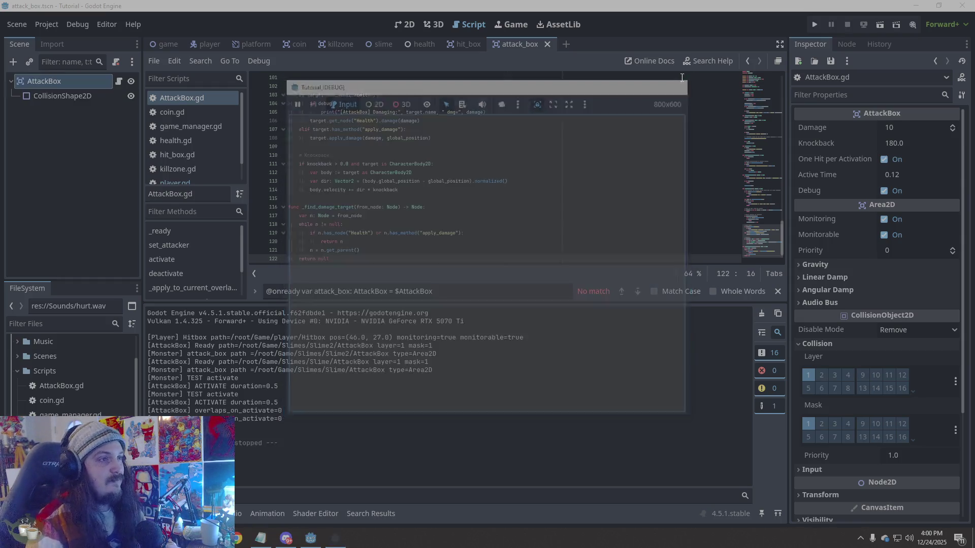
click(535, 207)
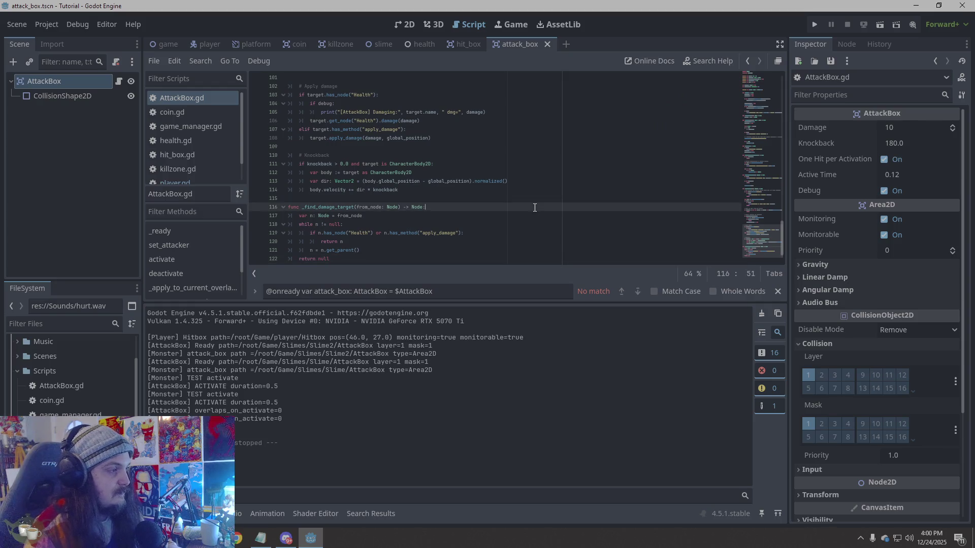
scroll(534, 208, up, 20)
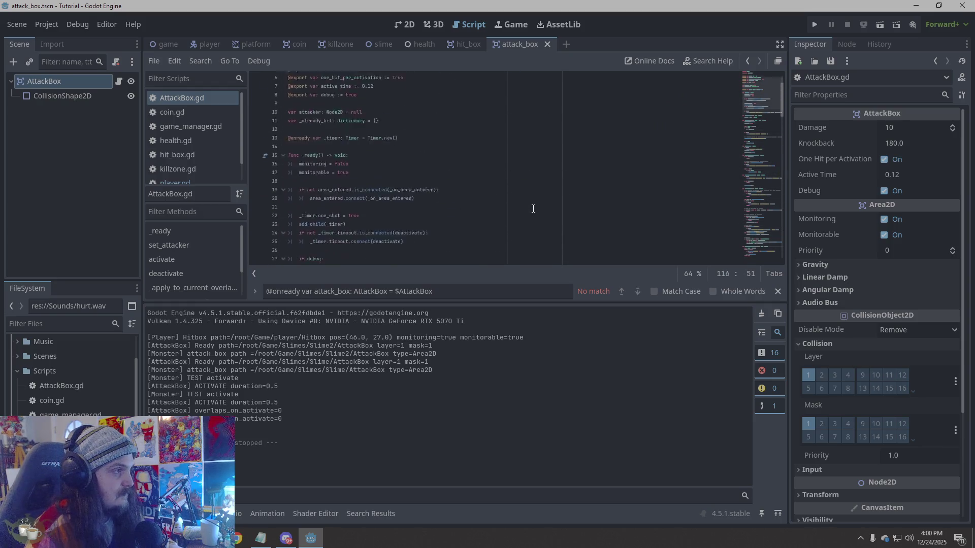
scroll(534, 208, up, 2)
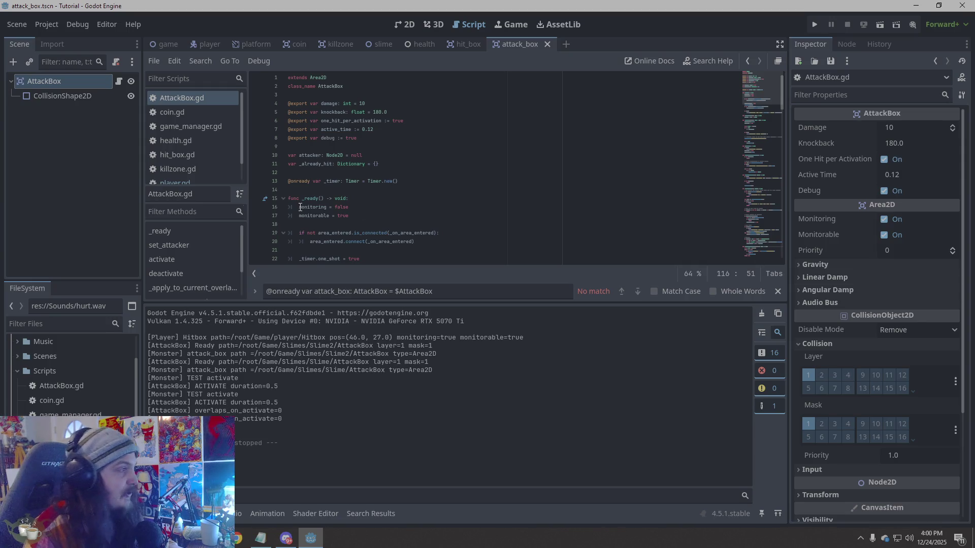
click(468, 43)
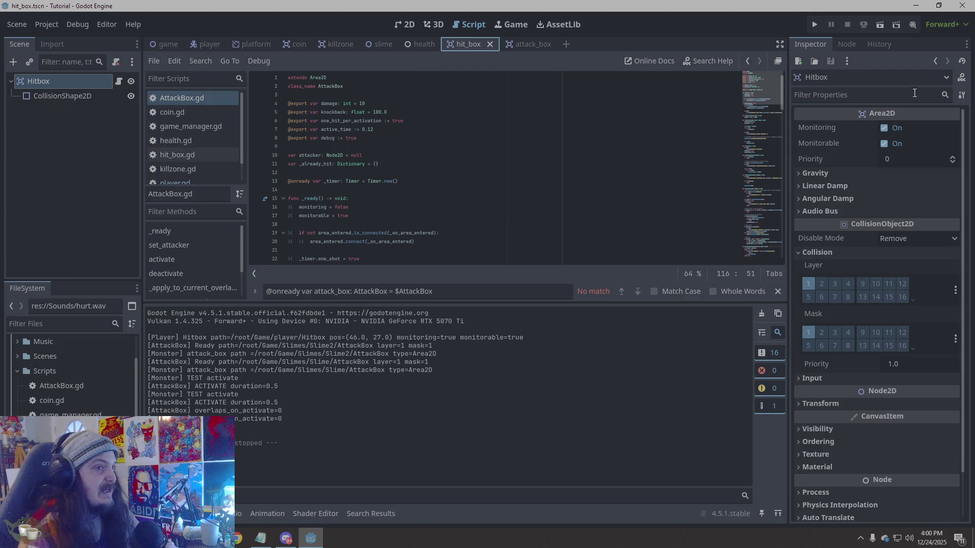
- Compare the node groups of the hit_box scene's Hitbox and the player's Hitbox
click(846, 44)
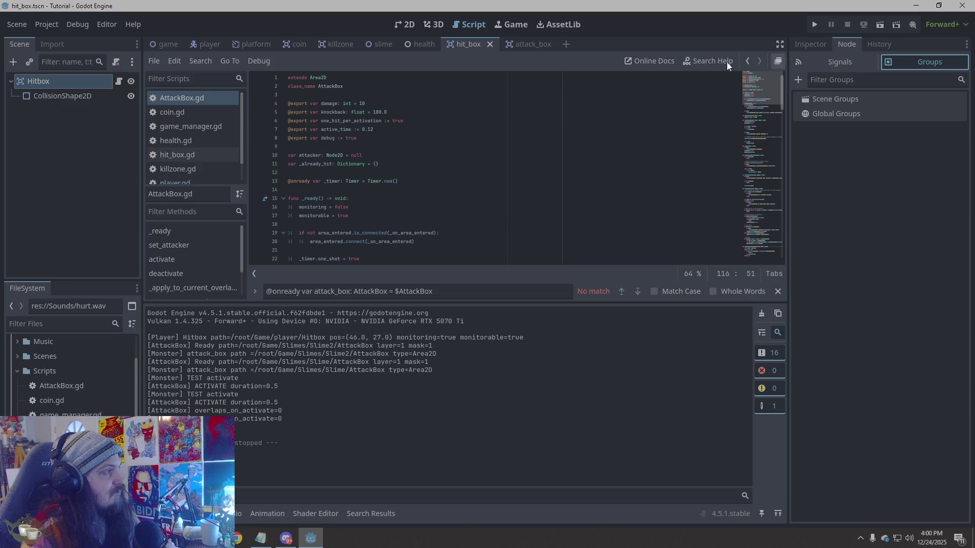
click(213, 44)
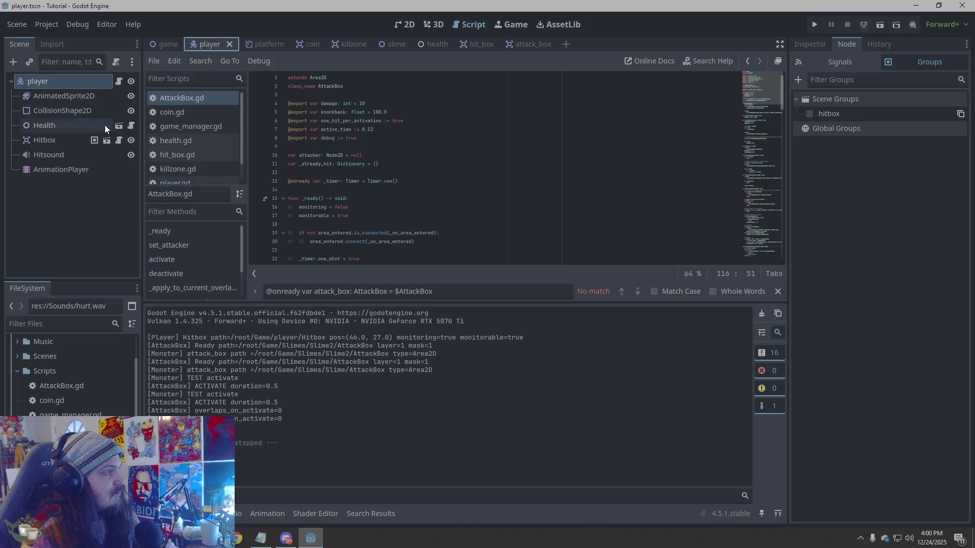
click(60, 146)
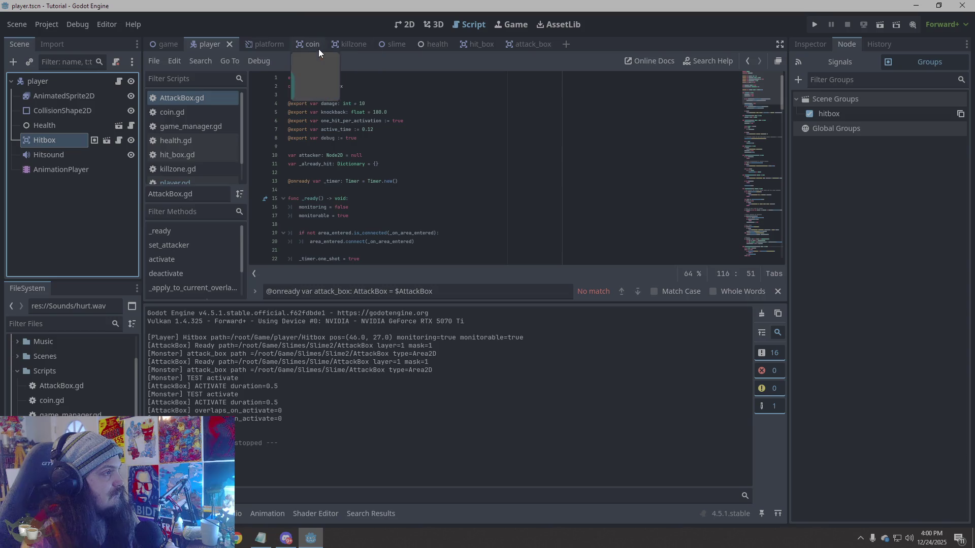
click(465, 46)
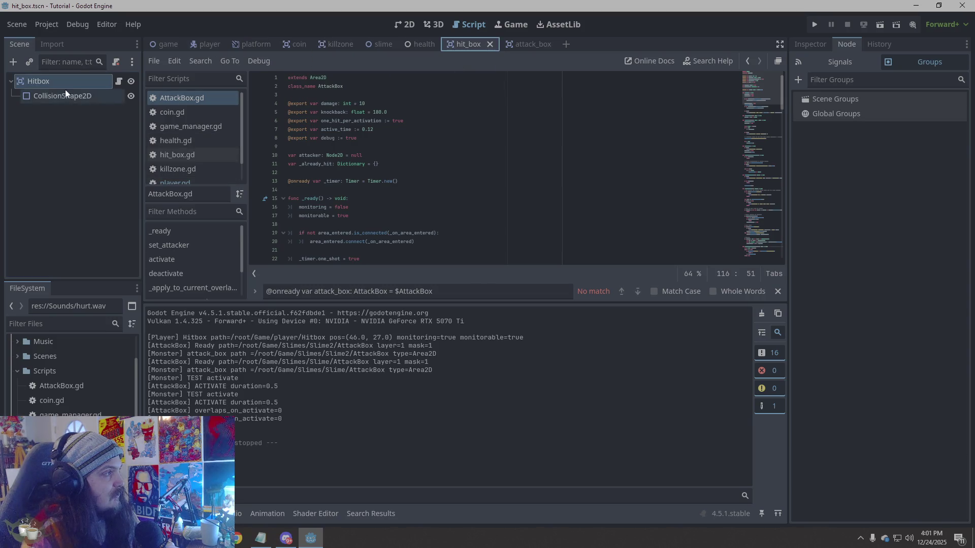
- Add the hit_box scene's Hitbox root to a new 'hitbox' group and save the scene
click(49, 83)
click(915, 58)
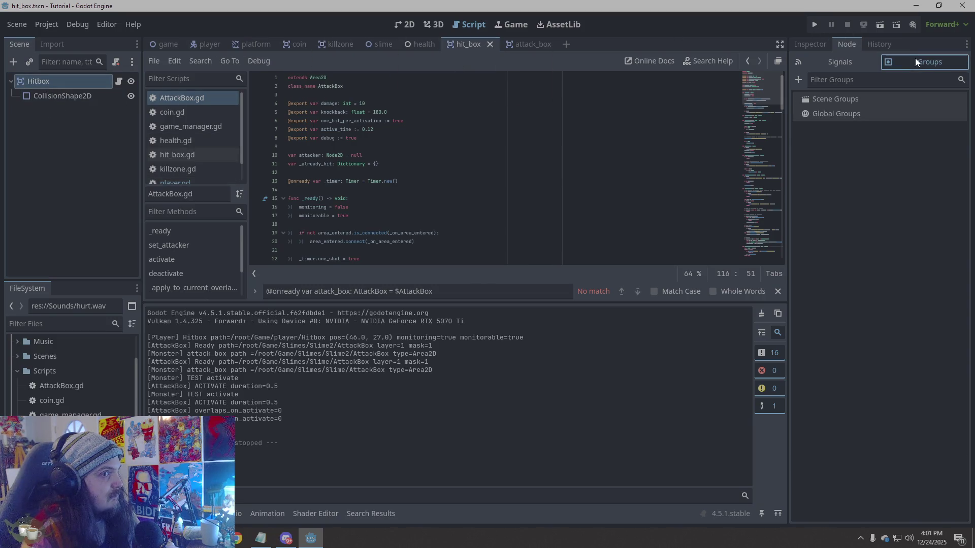
click(799, 80)
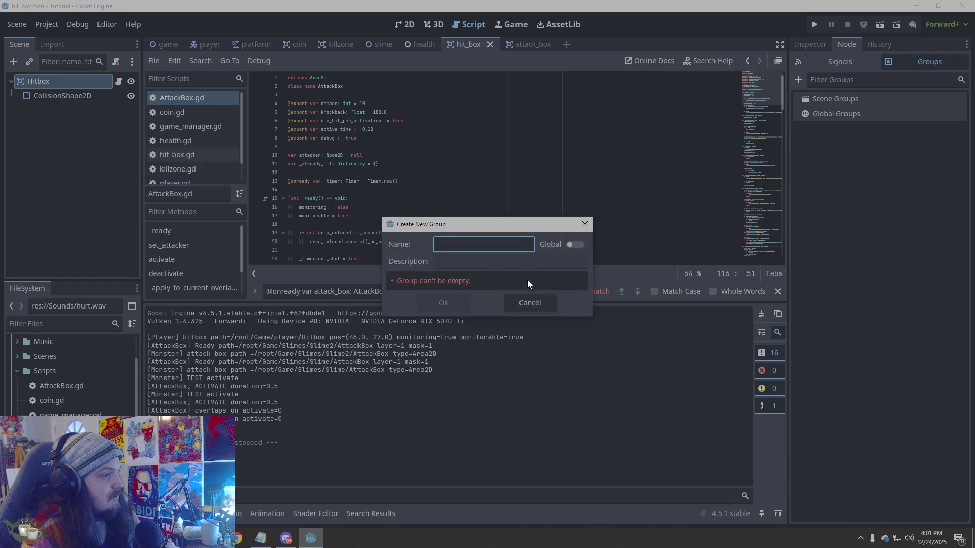
text(hitbox)
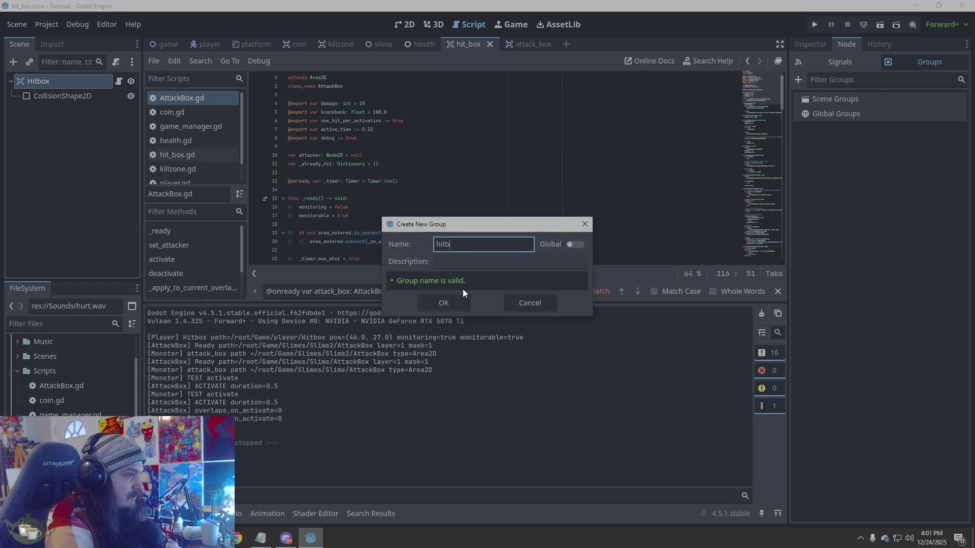
click(456, 307)
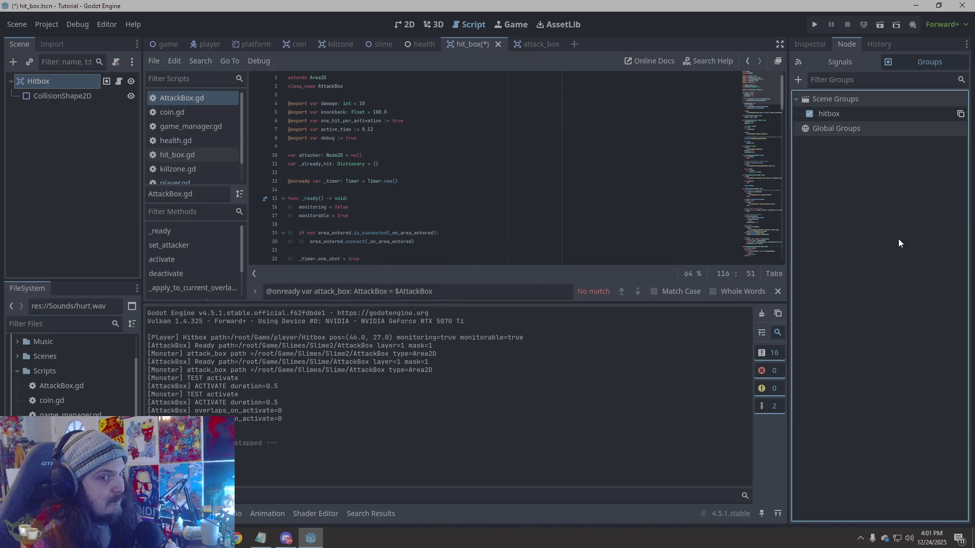
key(ctrl+s)
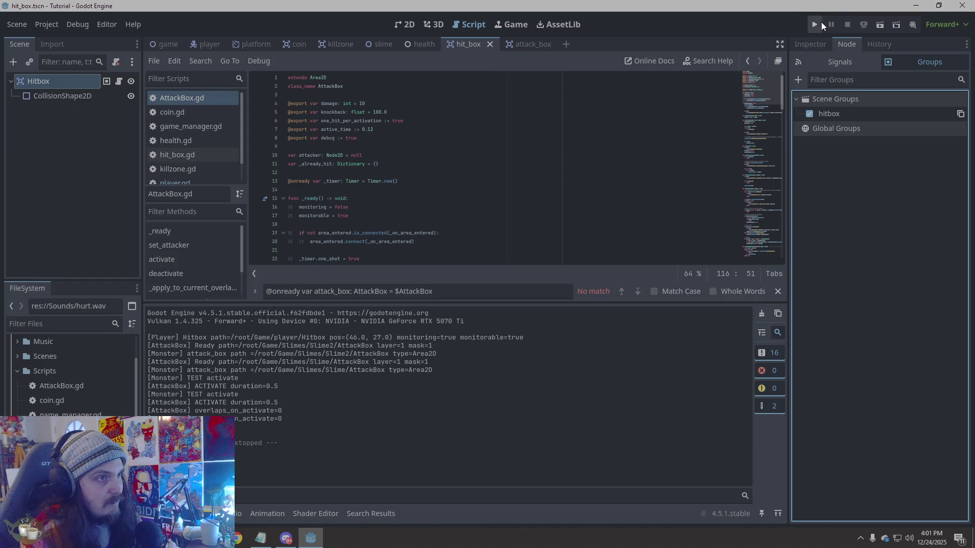
- Test-run the game, stop it, and return to the player scene
click(819, 21)
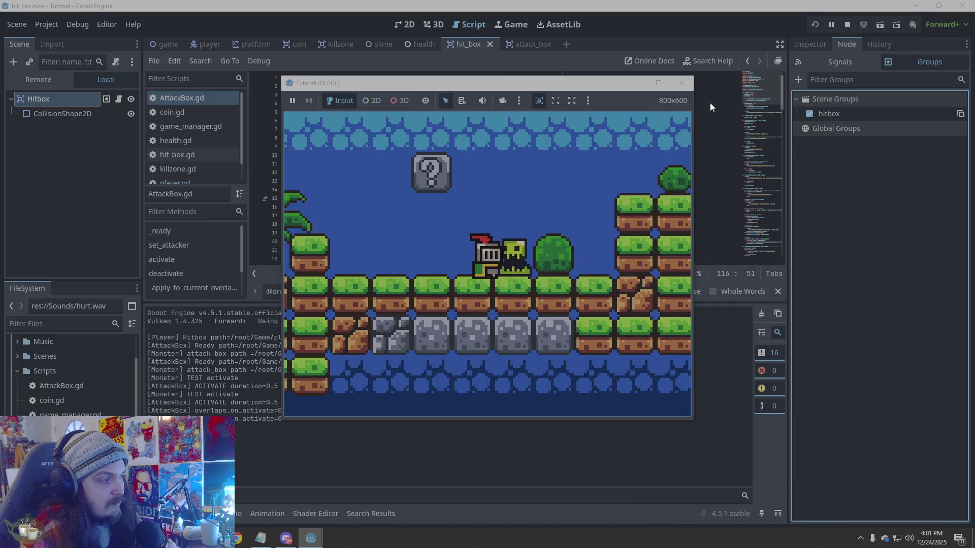
click(682, 83)
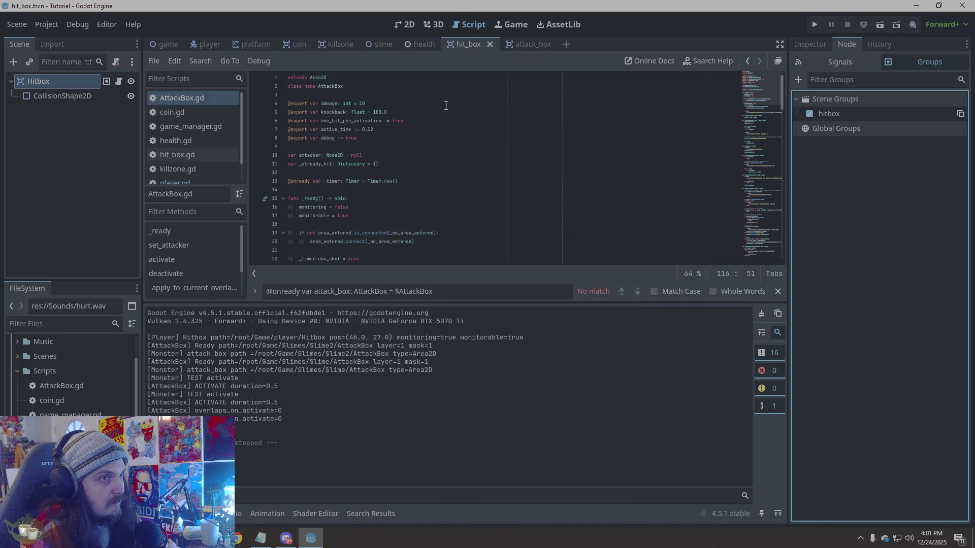
click(203, 45)
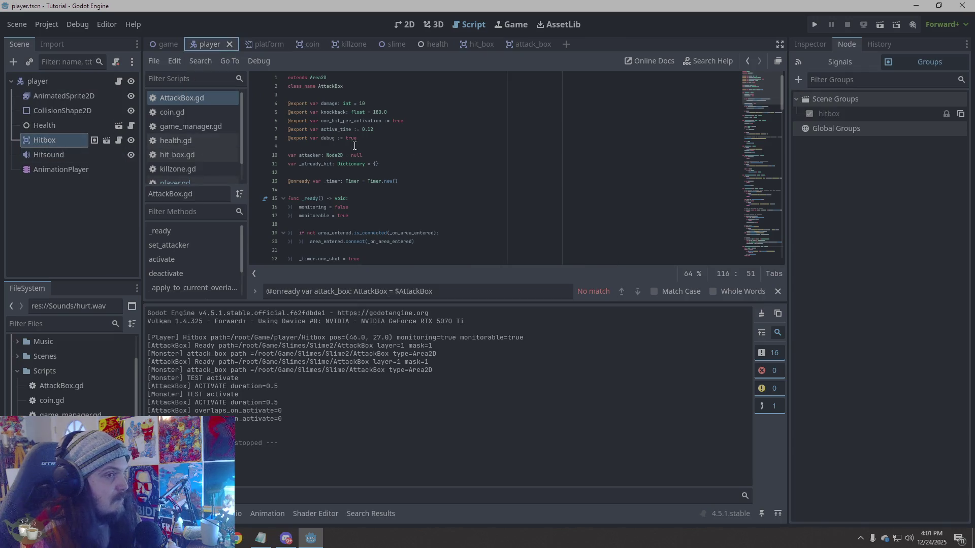
- Inspect which groups the Hitbox node belongs to in the player and hit_box scenes
click(808, 115)
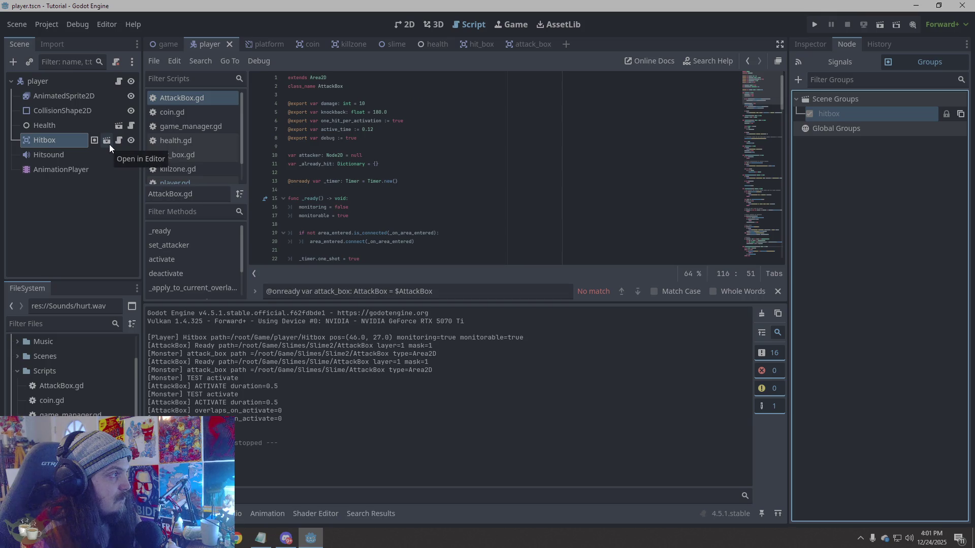
click(480, 45)
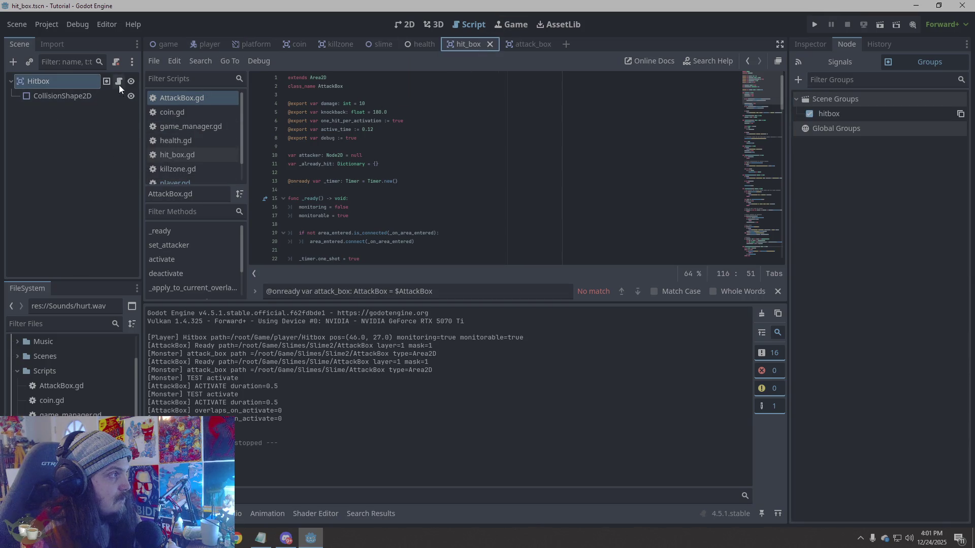
click(202, 44)
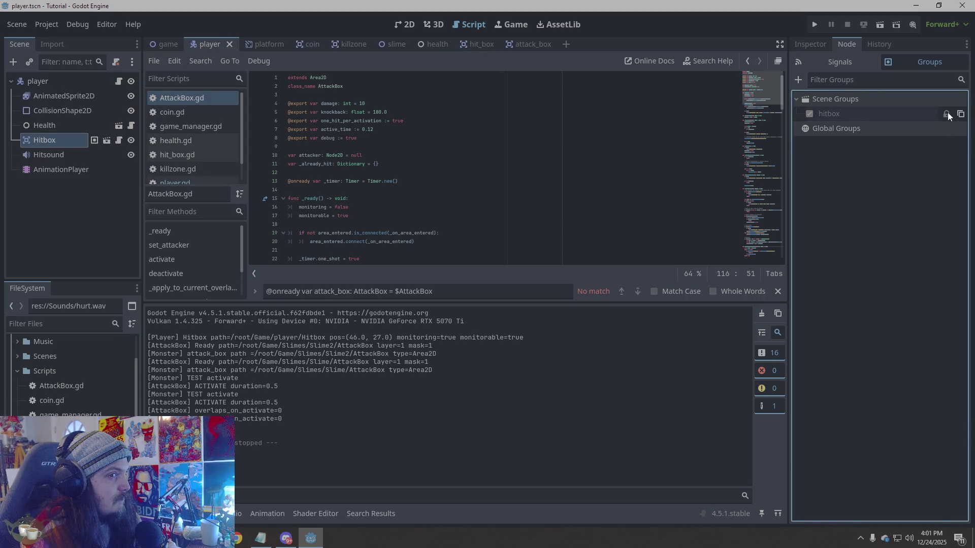
click(844, 116)
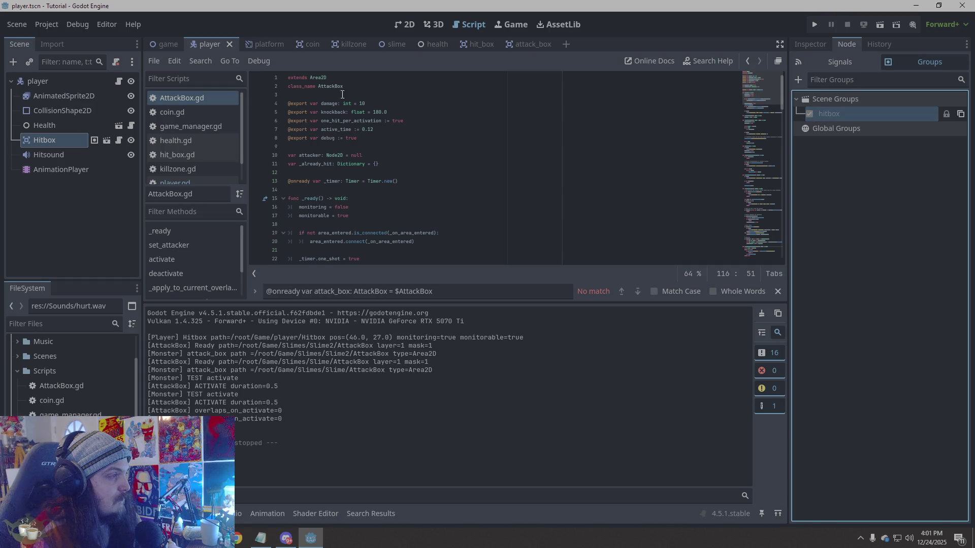
click(54, 208)
click(73, 139)
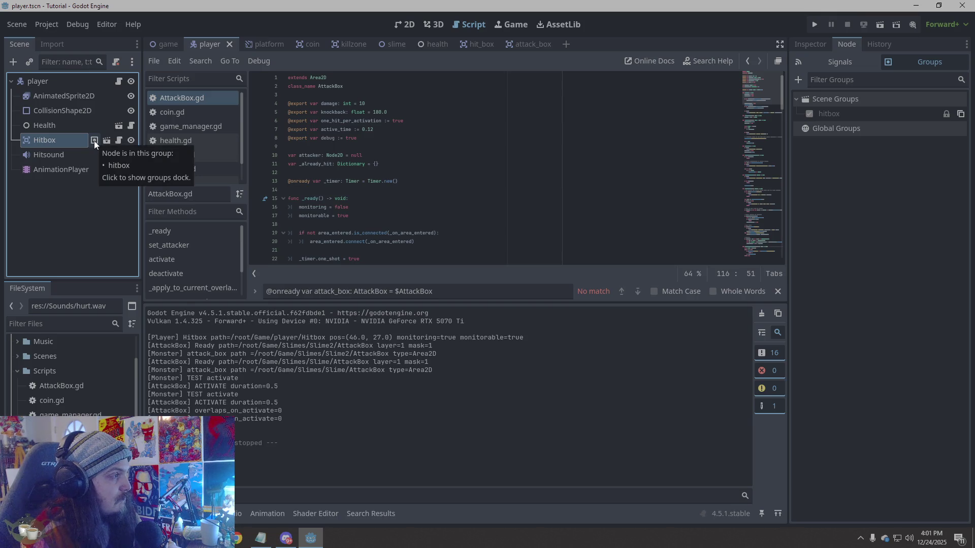
click(94, 142)
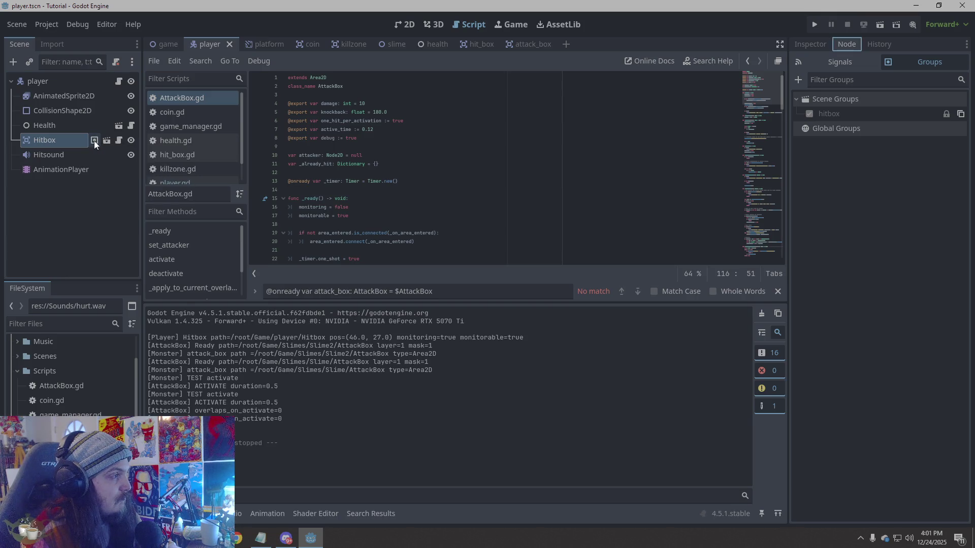
click(810, 198)
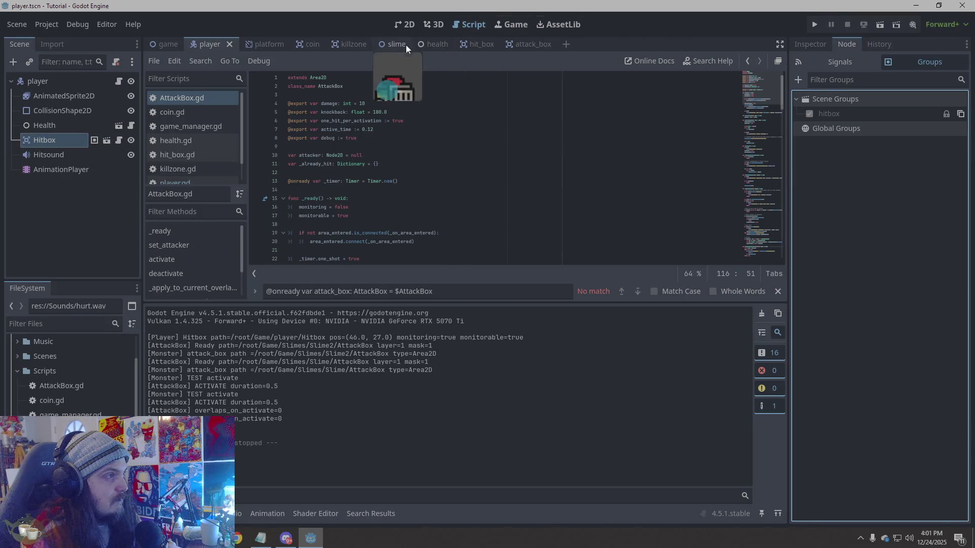
- Take hit_box's Hitbox out of the hitbox group and delete that group
click(481, 45)
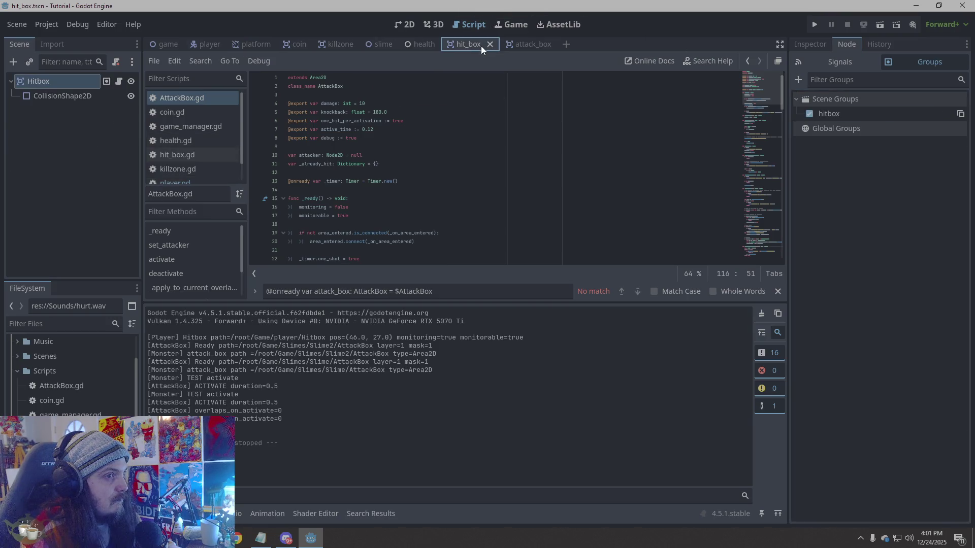
click(810, 113)
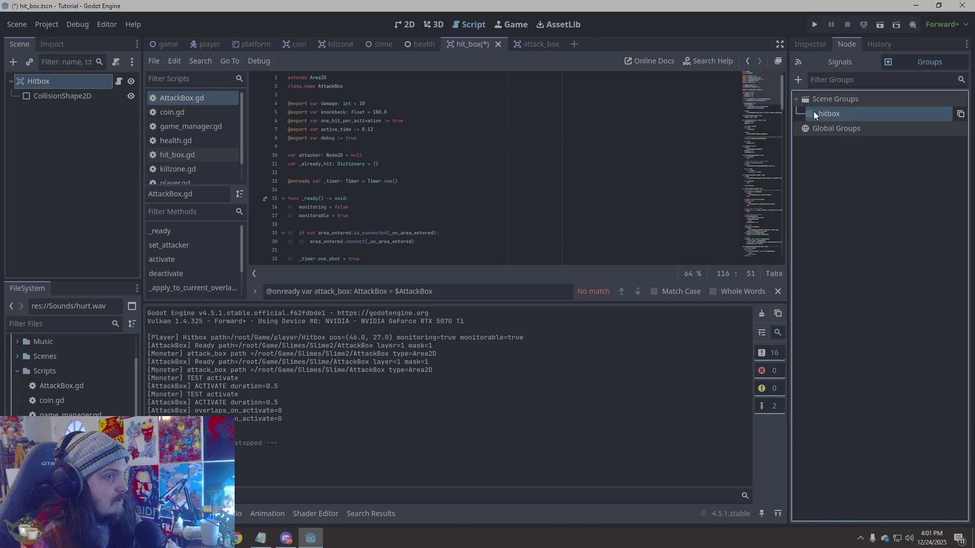
click(210, 47)
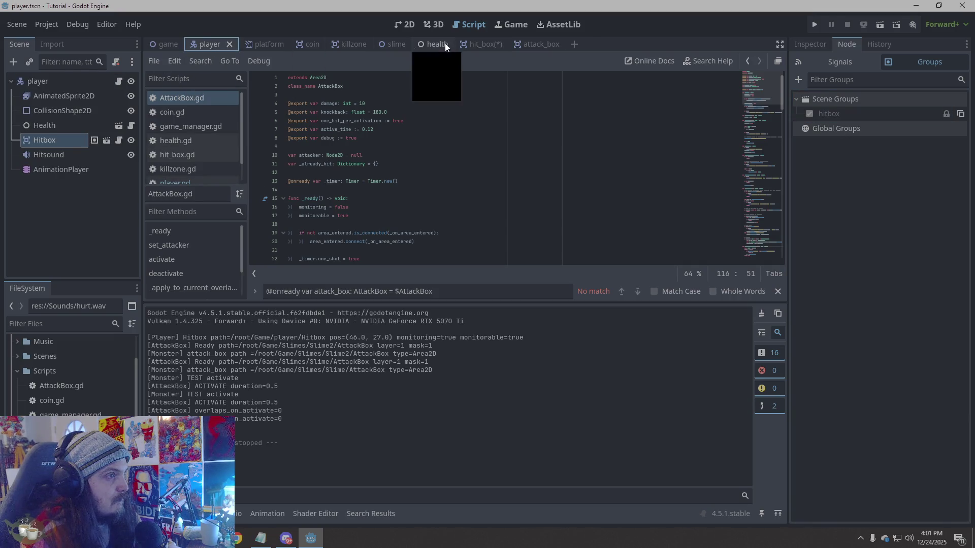
click(476, 43)
click(837, 114)
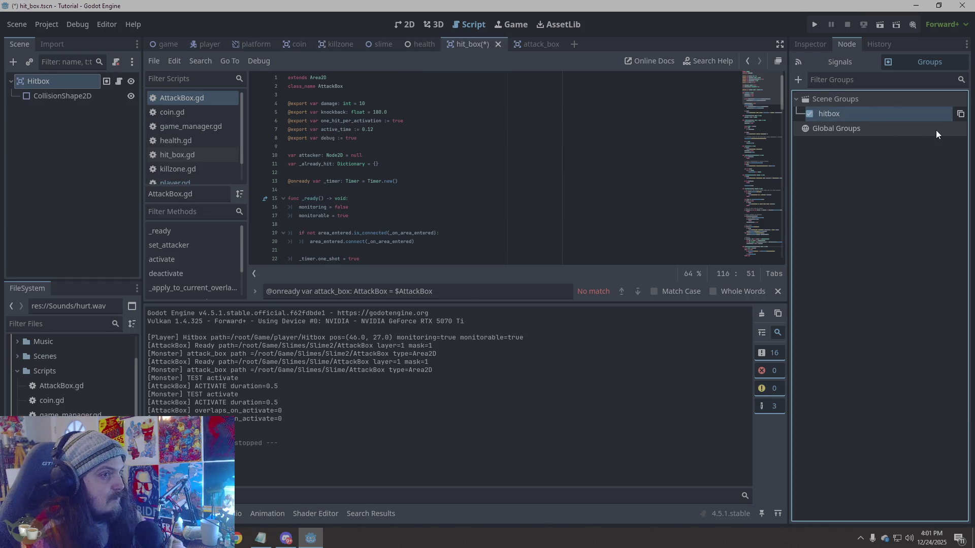
key(Delete)
click(451, 284)
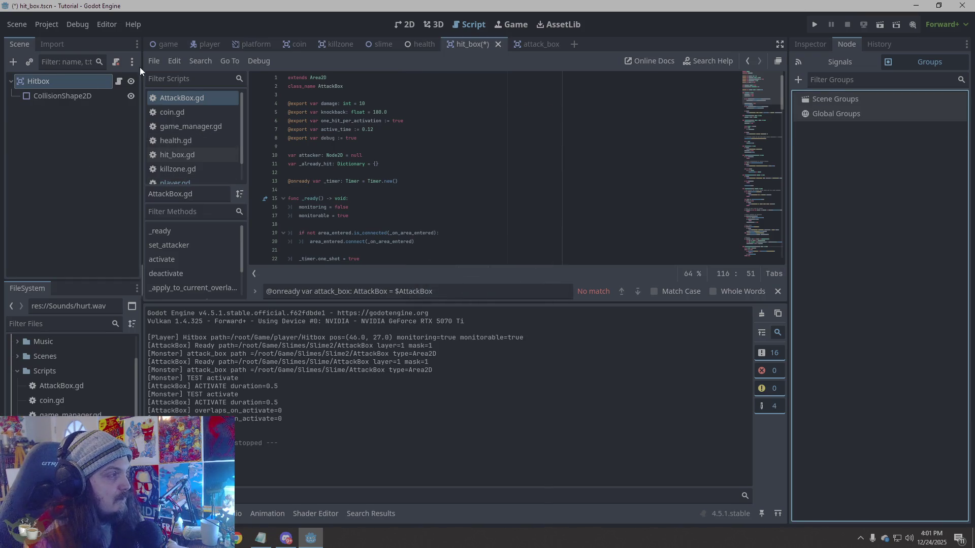
- Confirm the player's Hitbox lists no hitbox group, save the player scene and compare both scenes
click(204, 41)
click(837, 116)
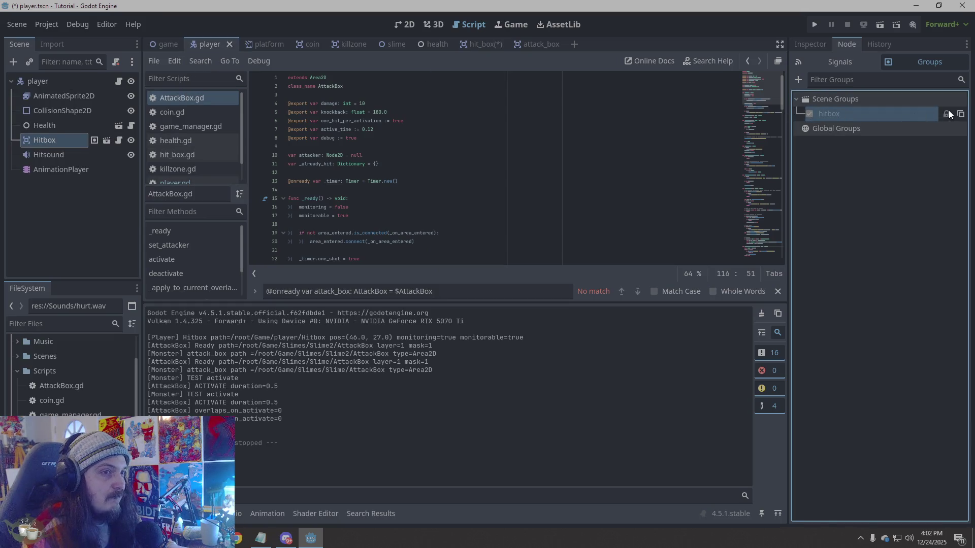
mouse_move(949, 114)
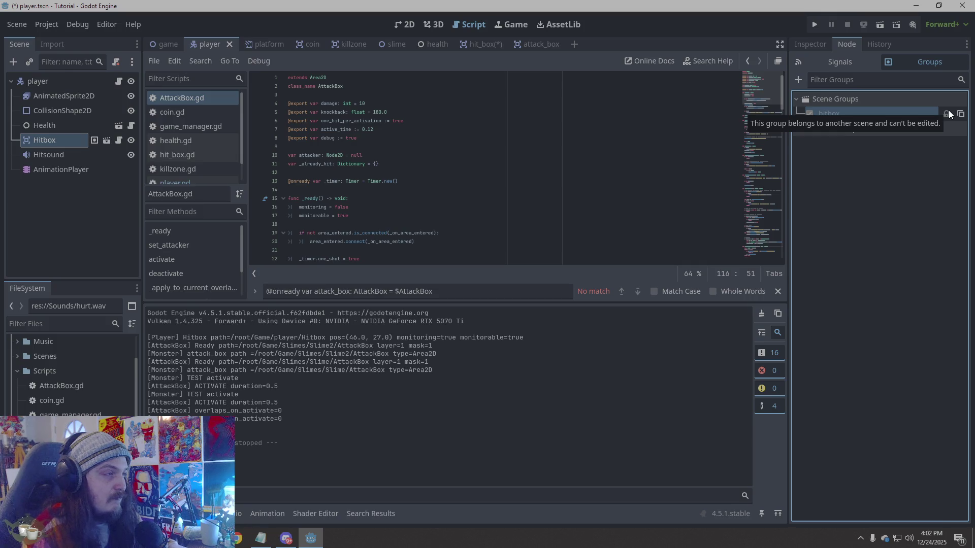
key(ctrl+s)
click(481, 45)
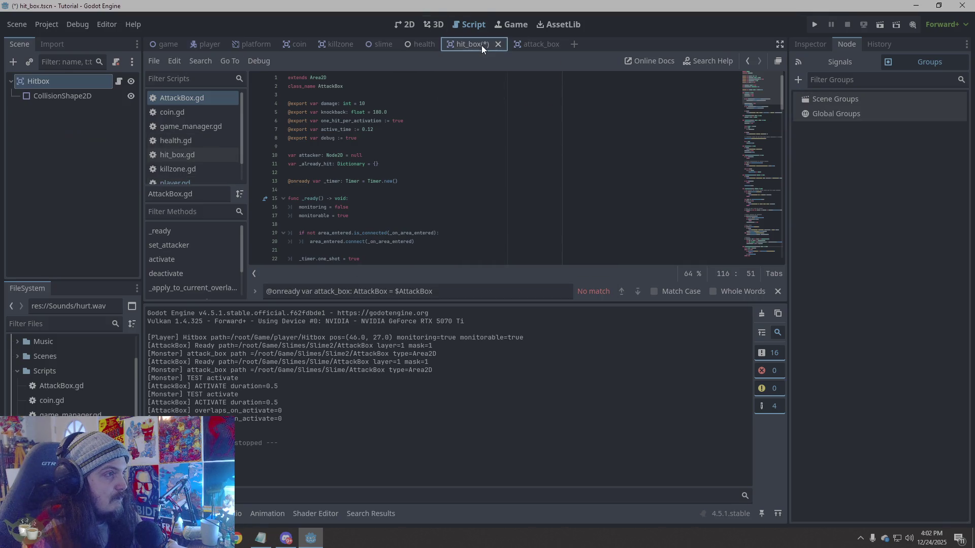
click(205, 44)
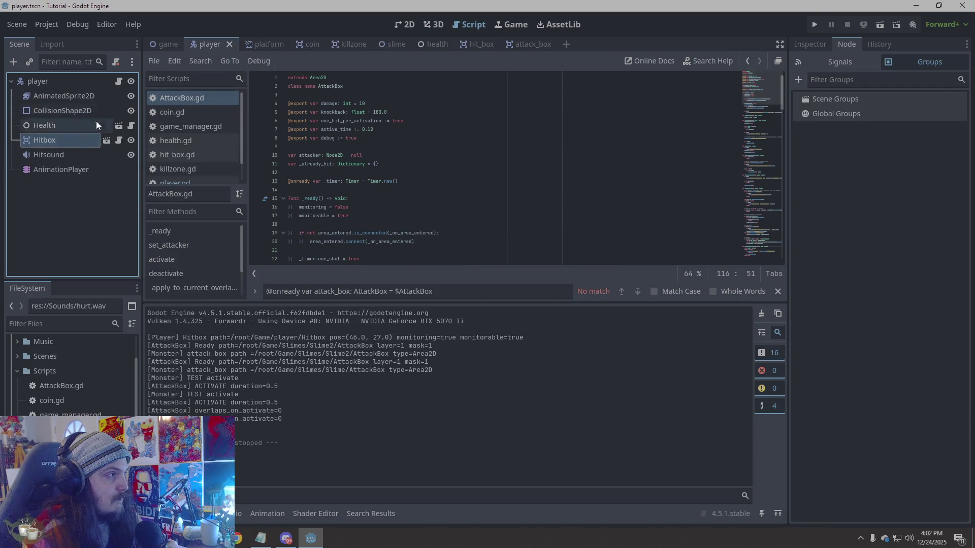
click(487, 43)
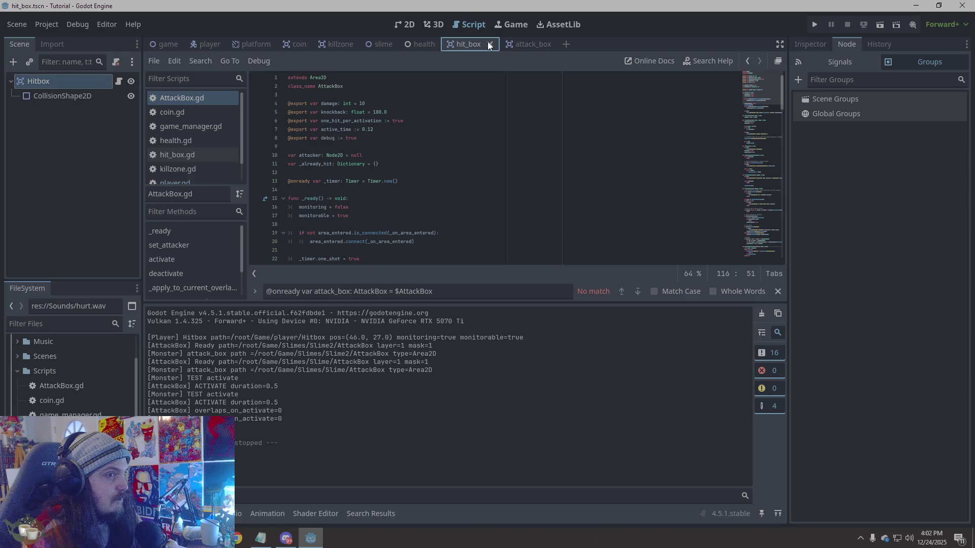
click(203, 44)
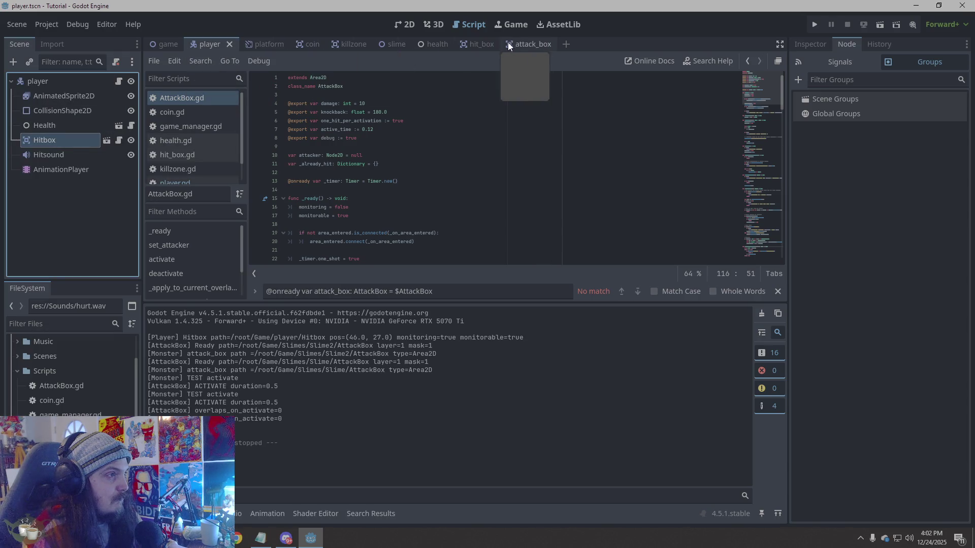
- Create a new global group named 'hitbox' from the player scene's Hitbox
click(467, 43)
click(207, 43)
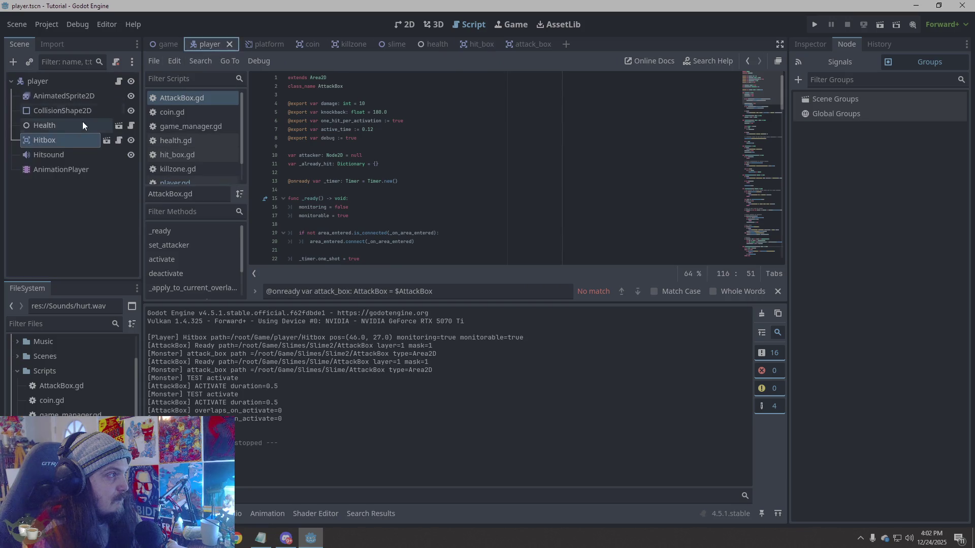
click(136, 134)
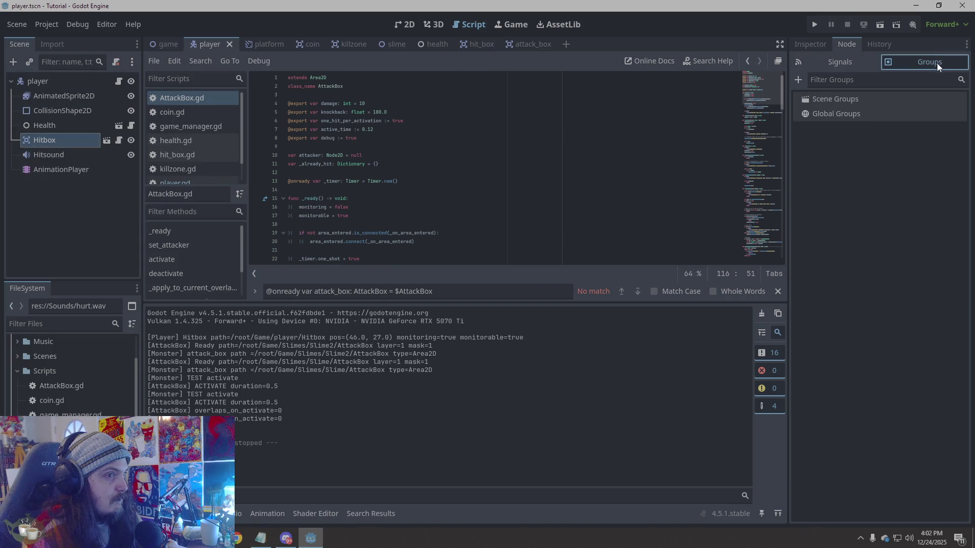
click(798, 80)
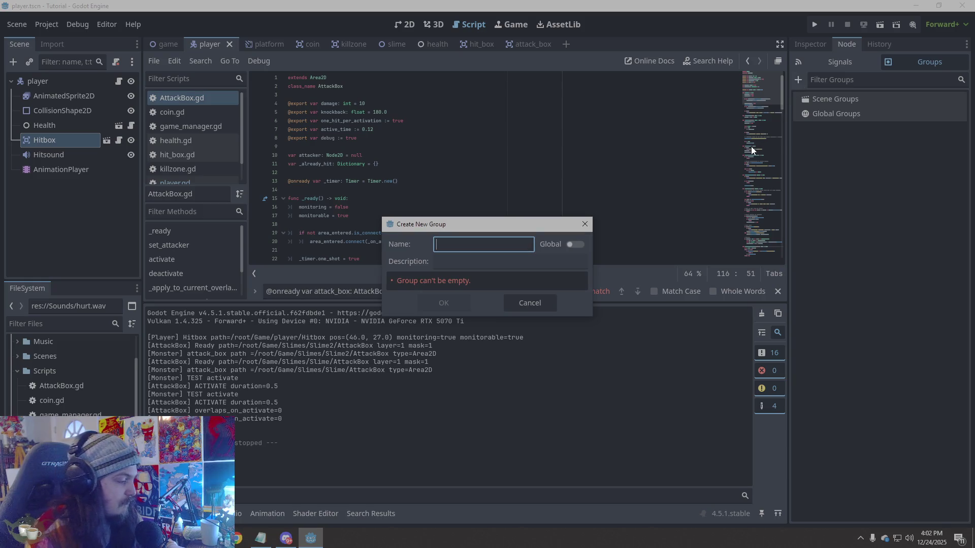
text(hitbox)
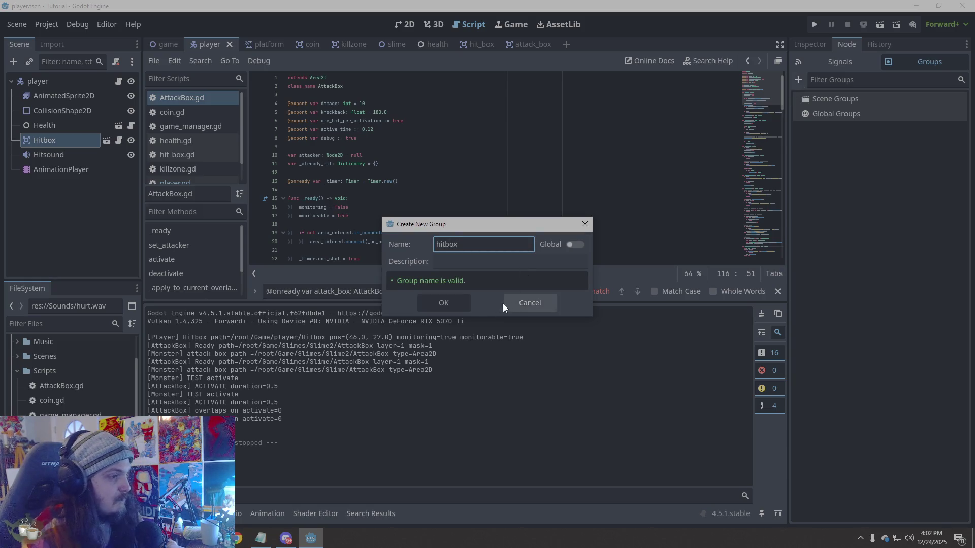
click(577, 244)
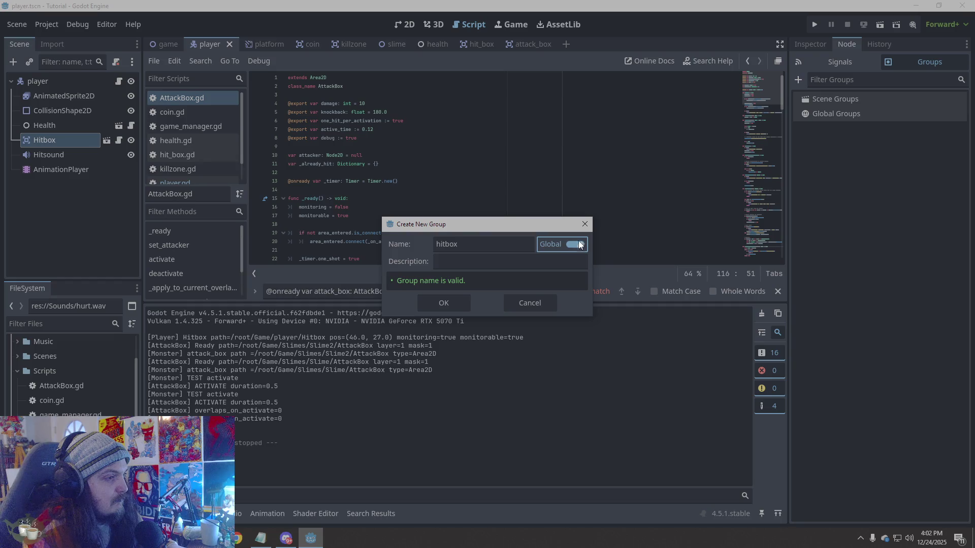
click(449, 302)
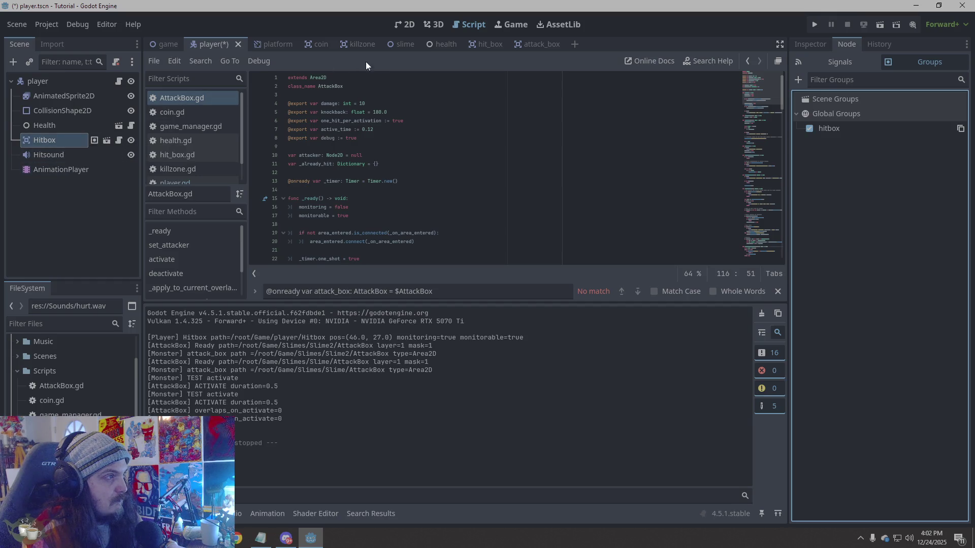
- Tick the hitbox global group for both Hitbox nodes, then run the game to test
click(496, 43)
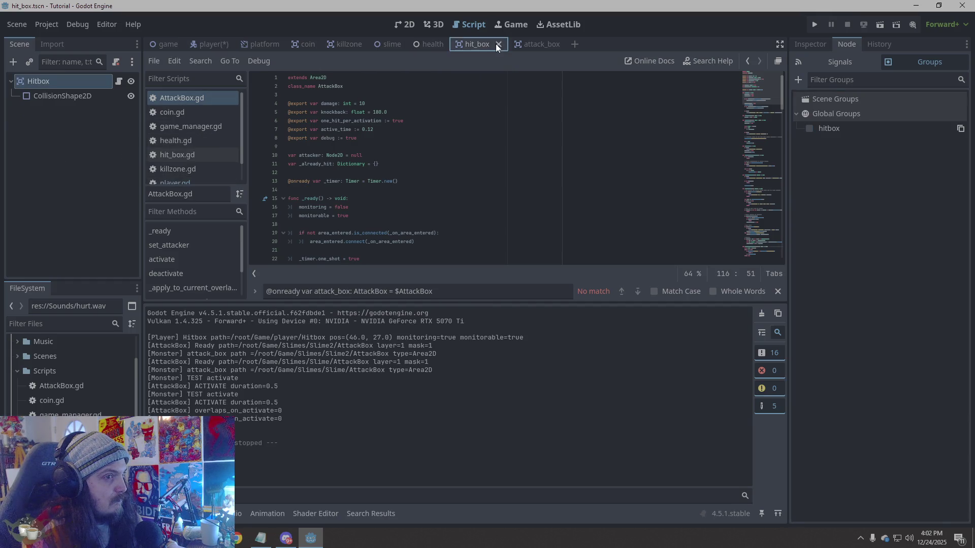
click(809, 130)
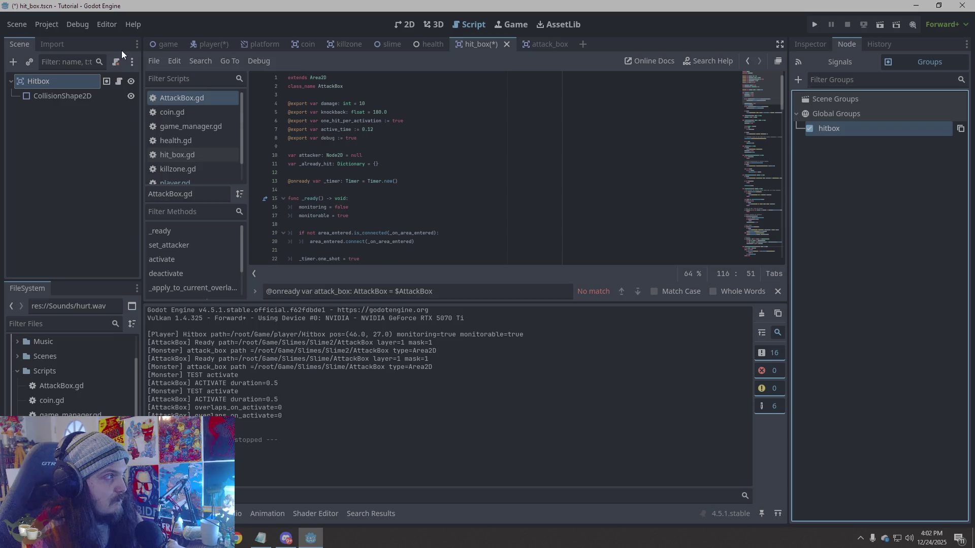
click(218, 44)
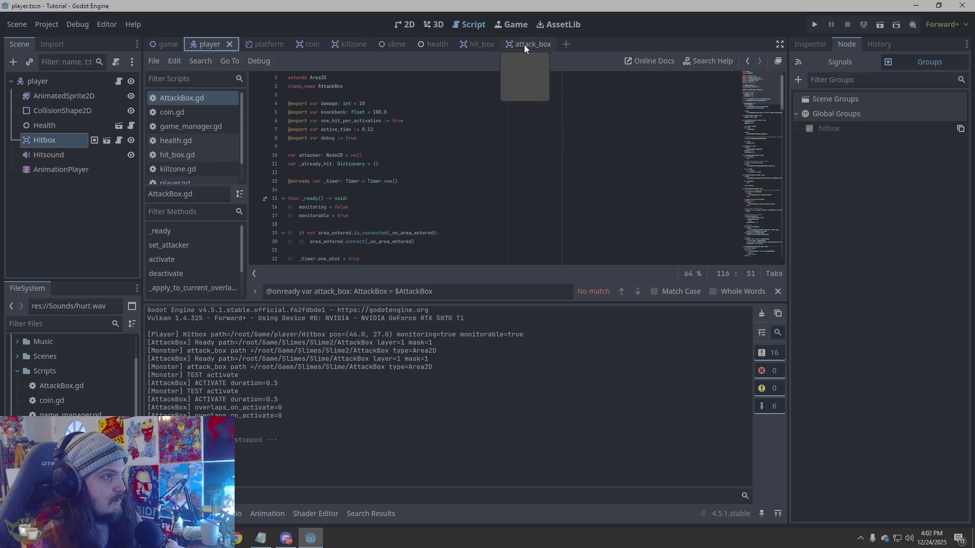
click(470, 44)
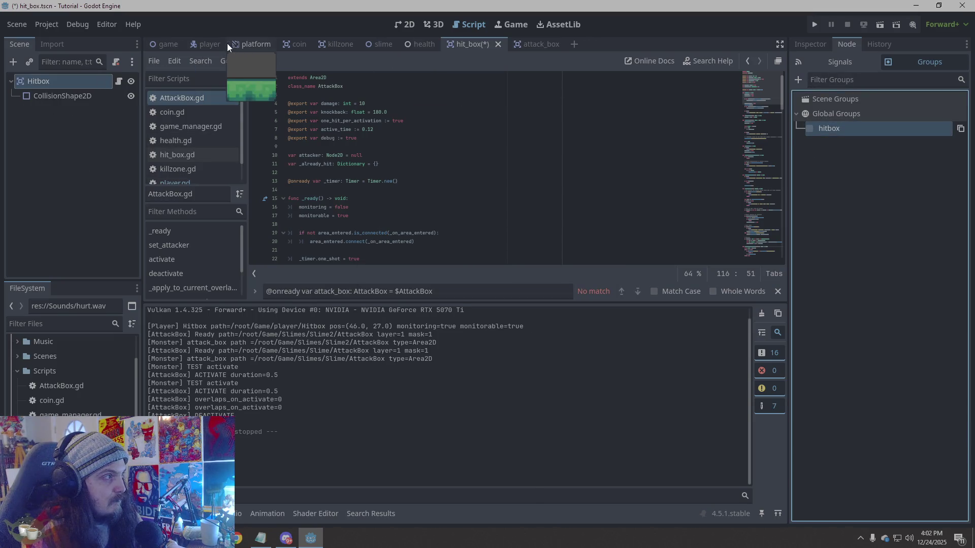
click(200, 43)
click(810, 129)
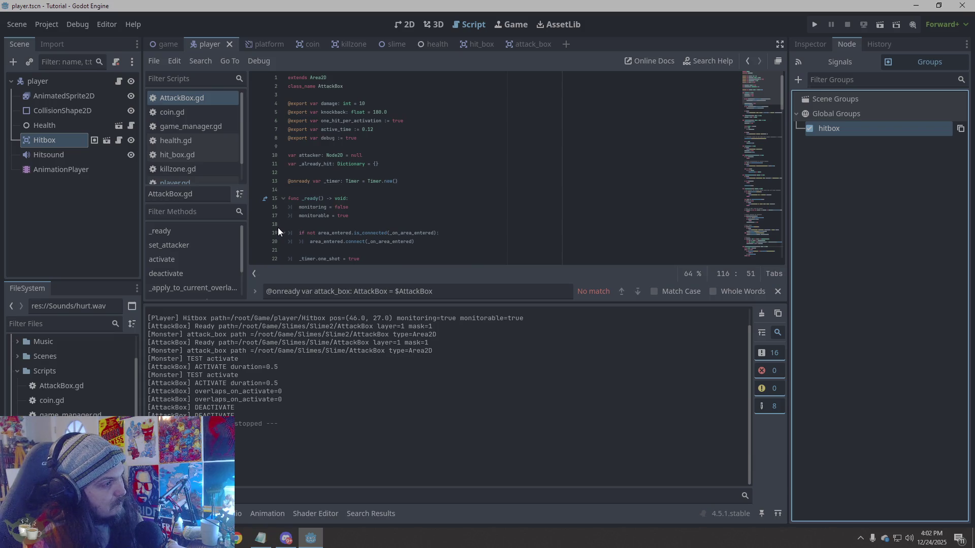
click(471, 44)
click(810, 129)
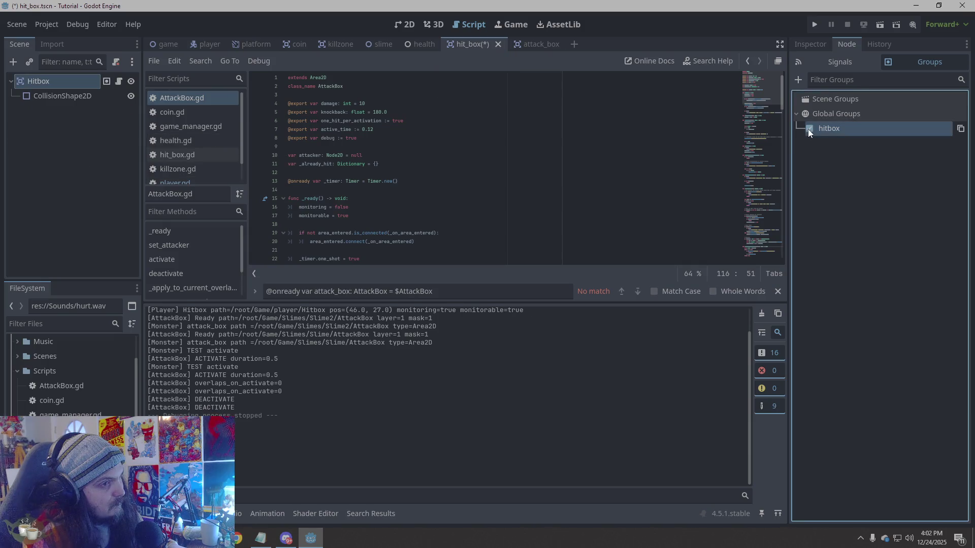
click(814, 24)
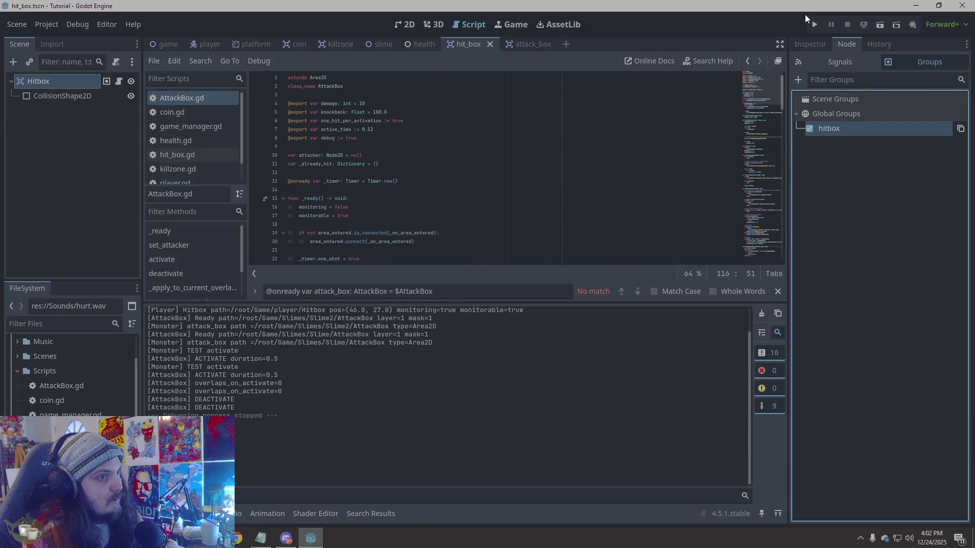
key(Left)
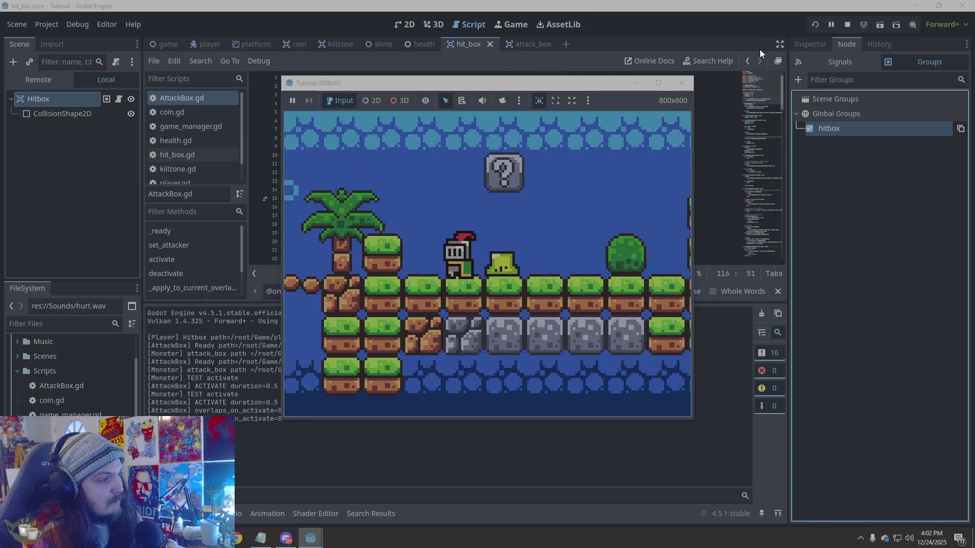
key(Right)
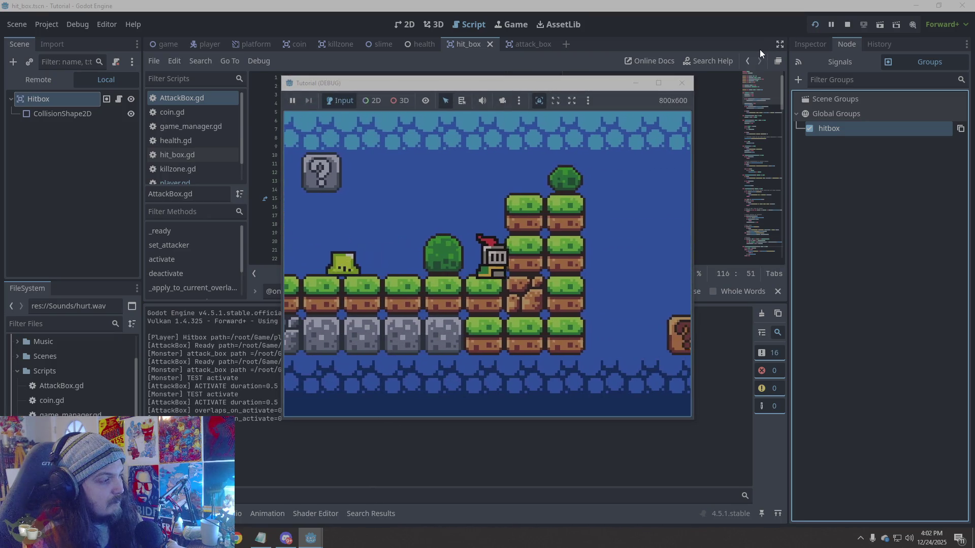
key(F8)
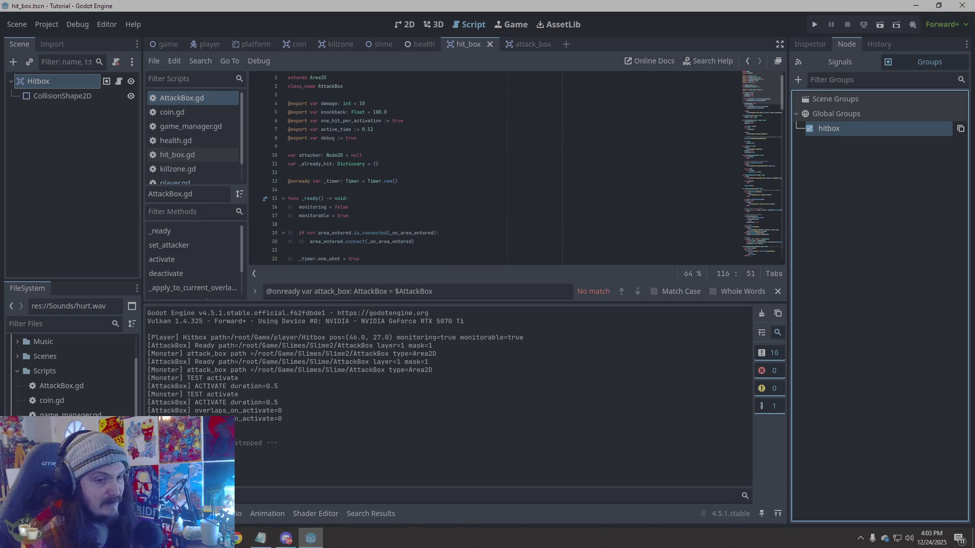
- In GitHub Desktop, look over the uncommitted changes list and the commit history
click(311, 538)
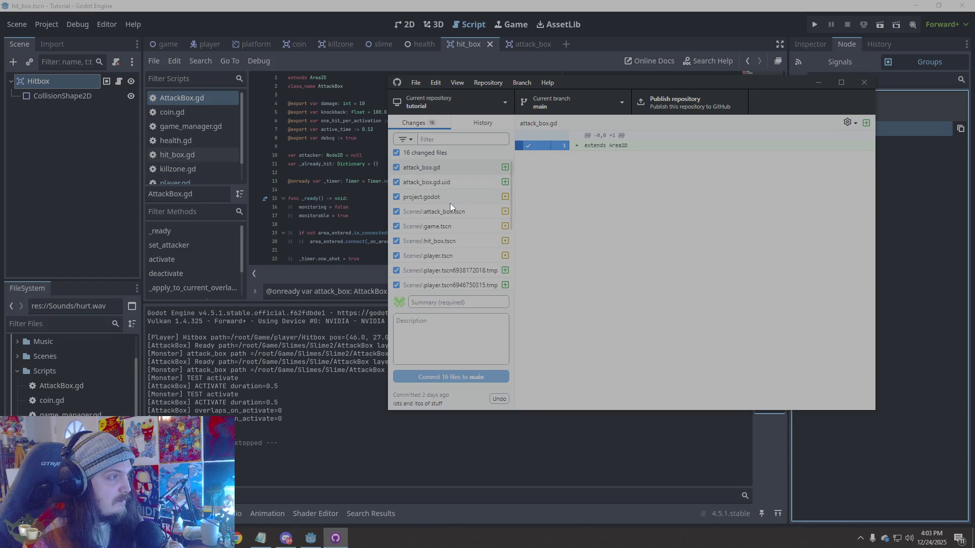
scroll(450, 203, down, 3)
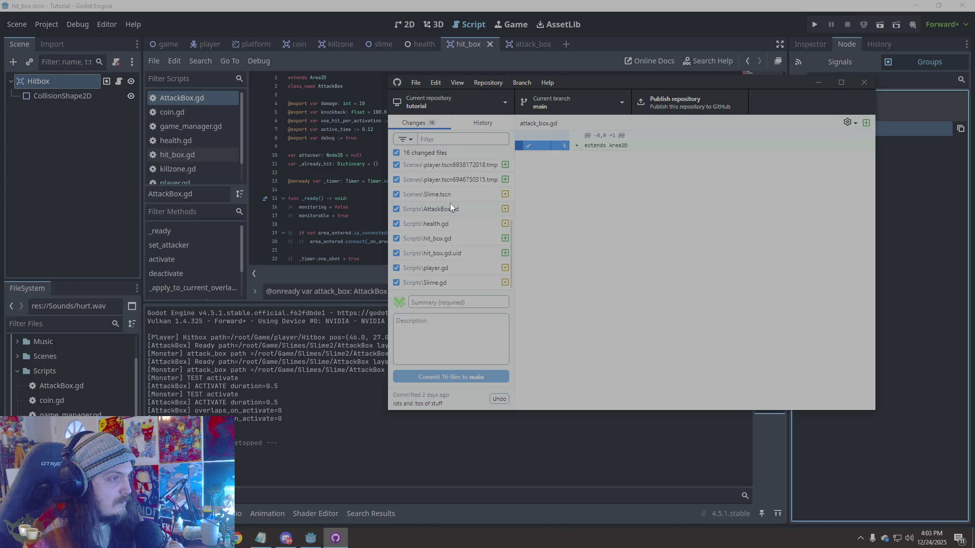
scroll(449, 203, up, 3)
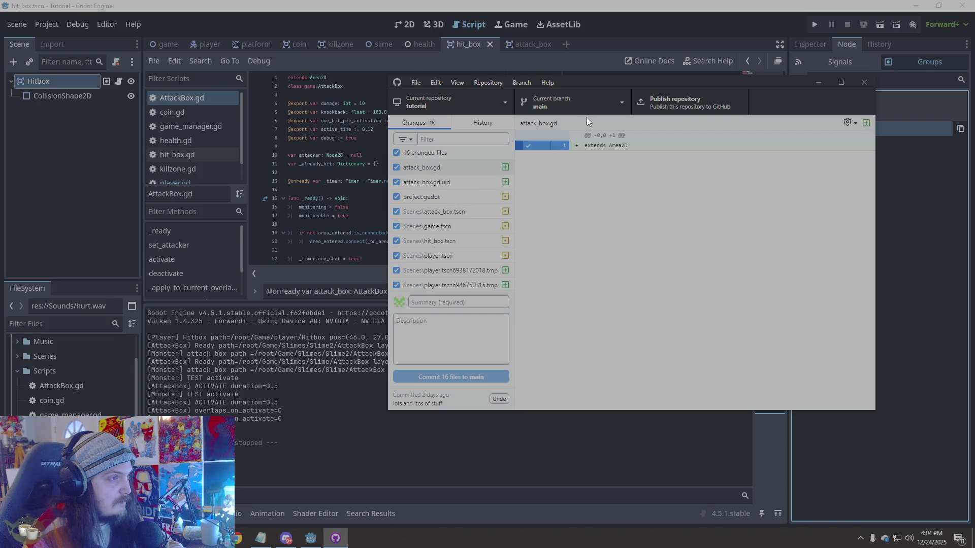
click(483, 128)
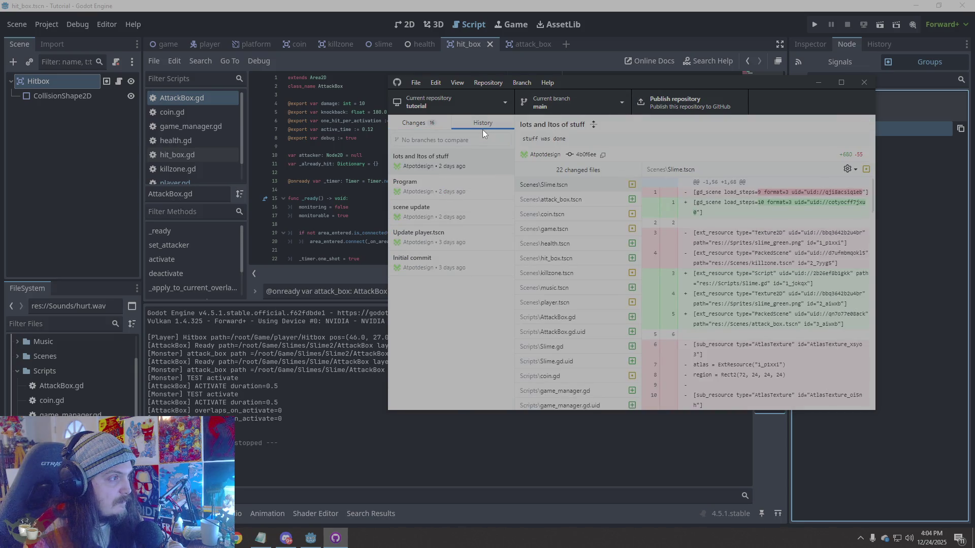
click(431, 122)
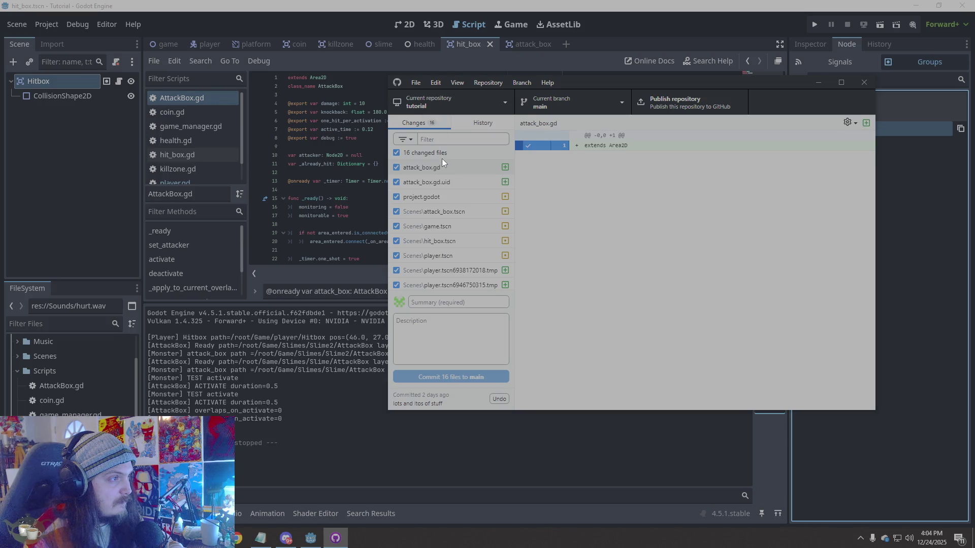
- View the diffs of attack_box.tscn, Slime.gd, player.gd and Slime.tscn
click(436, 216)
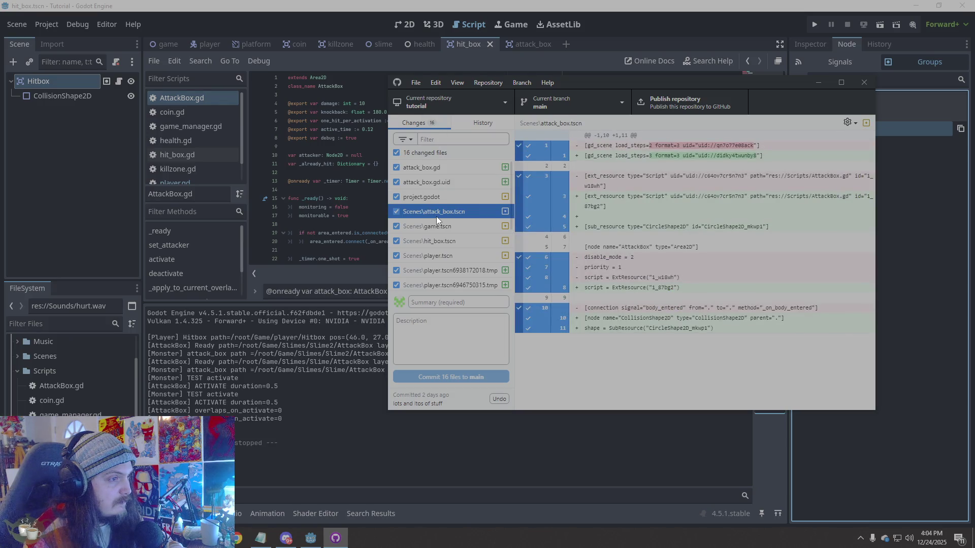
scroll(437, 259, down, 3)
click(433, 284)
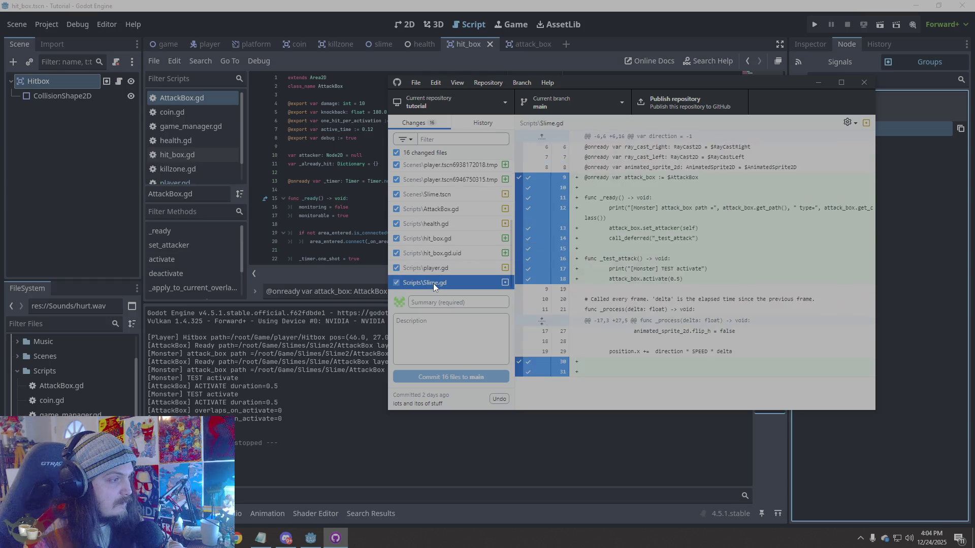
click(440, 268)
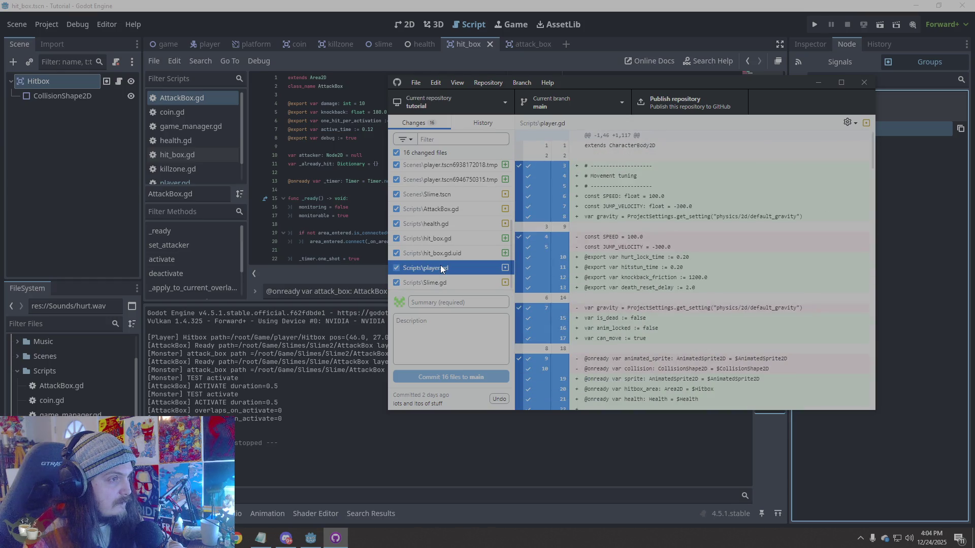
click(439, 277)
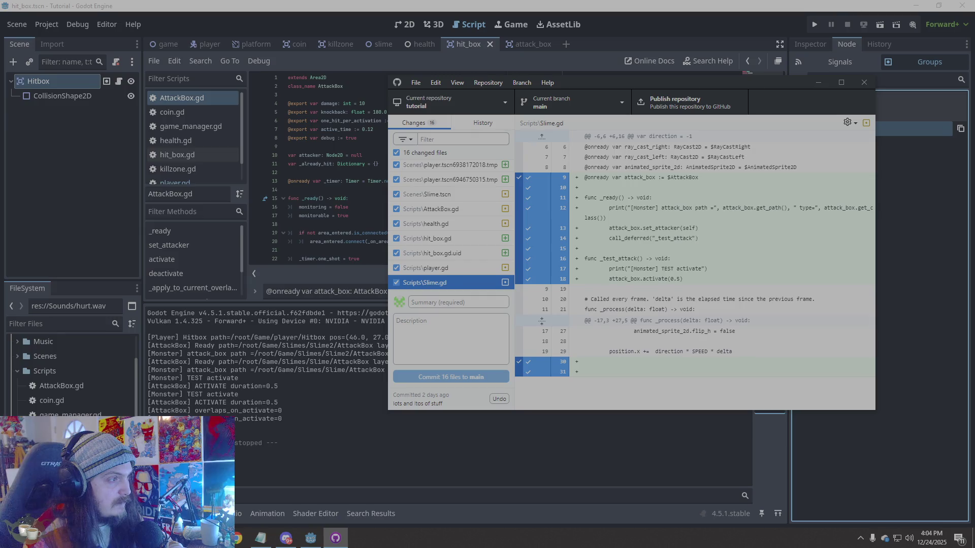
click(462, 194)
click(452, 280)
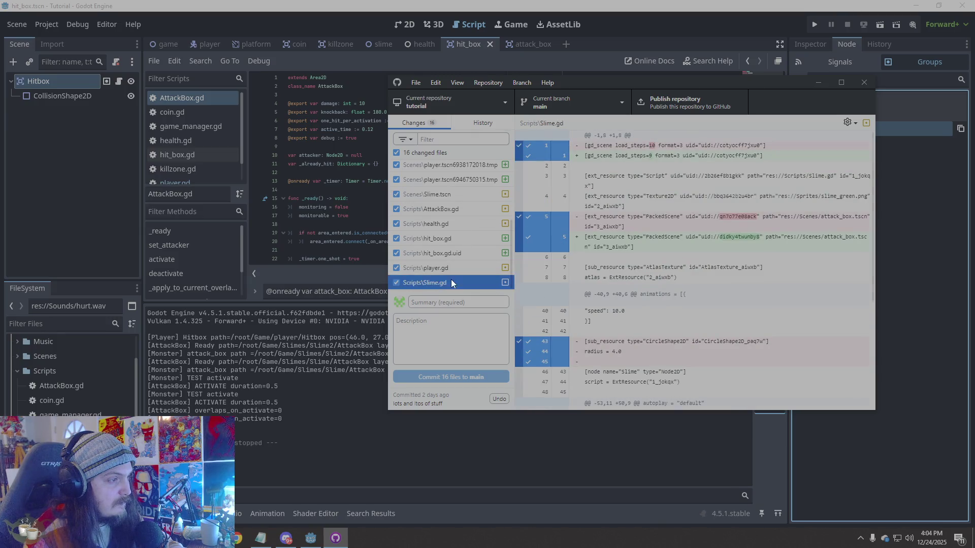
- Select all of the Slime.gd diff text and return to Godot
mouse_move(731, 351)
mouse_down()
mouse_move(600, 339)
mouse_move(626, 260)
mouse_move(596, 124)
mouse_move(589, 163)
mouse_move(584, 144)
mouse_move(569, 139)
mouse_move(584, 147)
mouse_up()
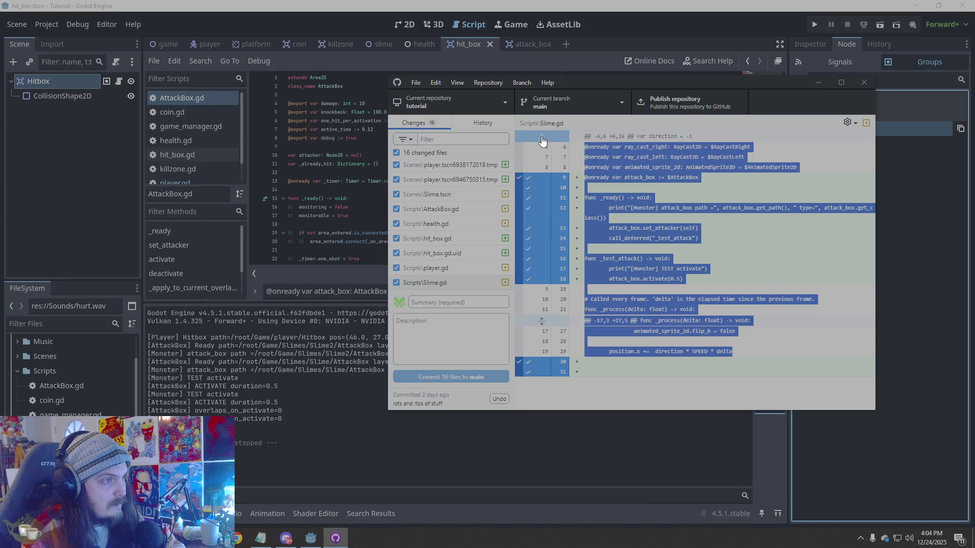
click(542, 136)
scroll(696, 216, down, 1)
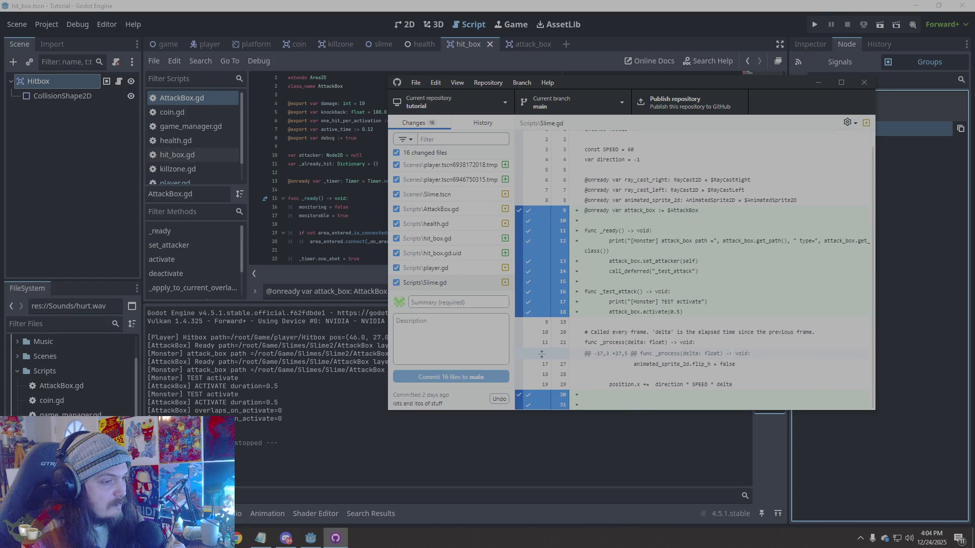
right_click(731, 352)
click(759, 384)
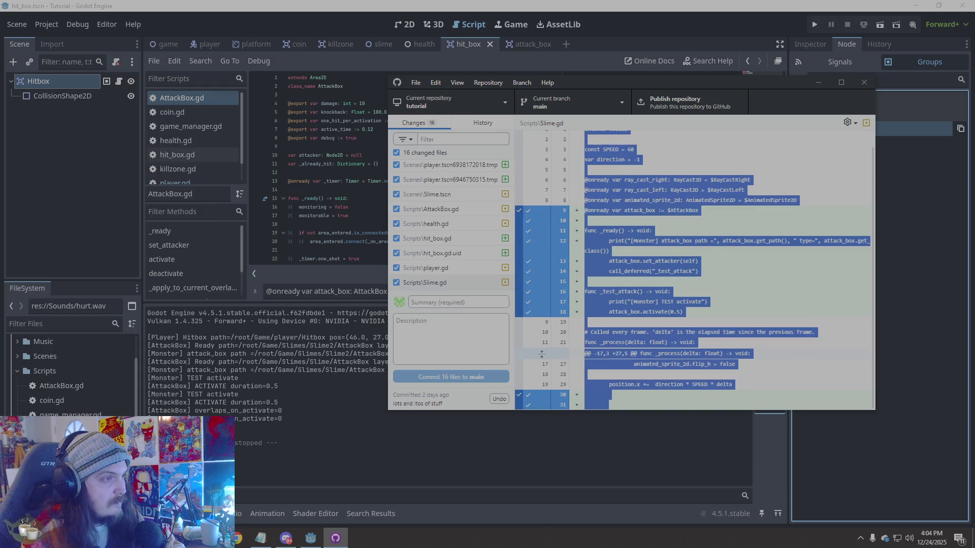
click(311, 538)
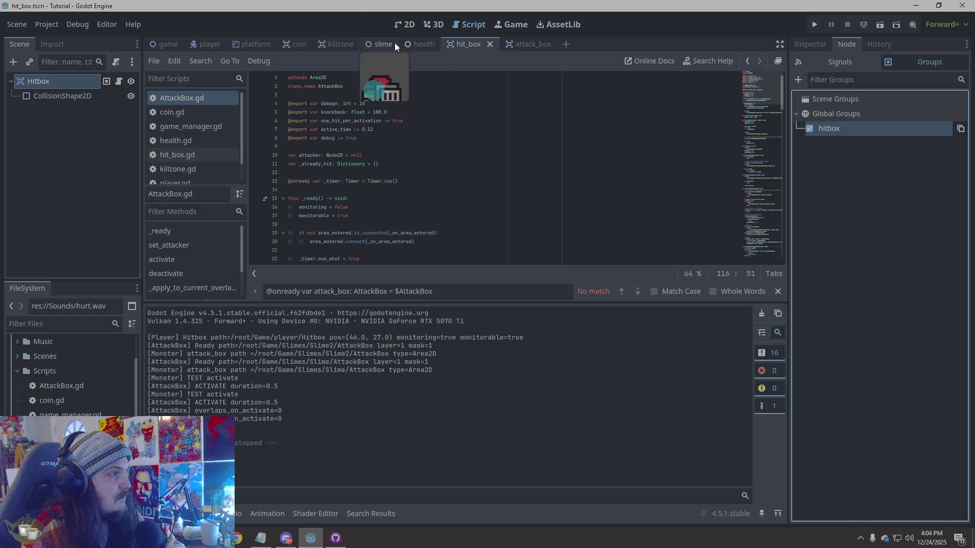
- Replace the entire Slime.gd script with the copied diff text
click(388, 42)
scroll(201, 156, down, 1)
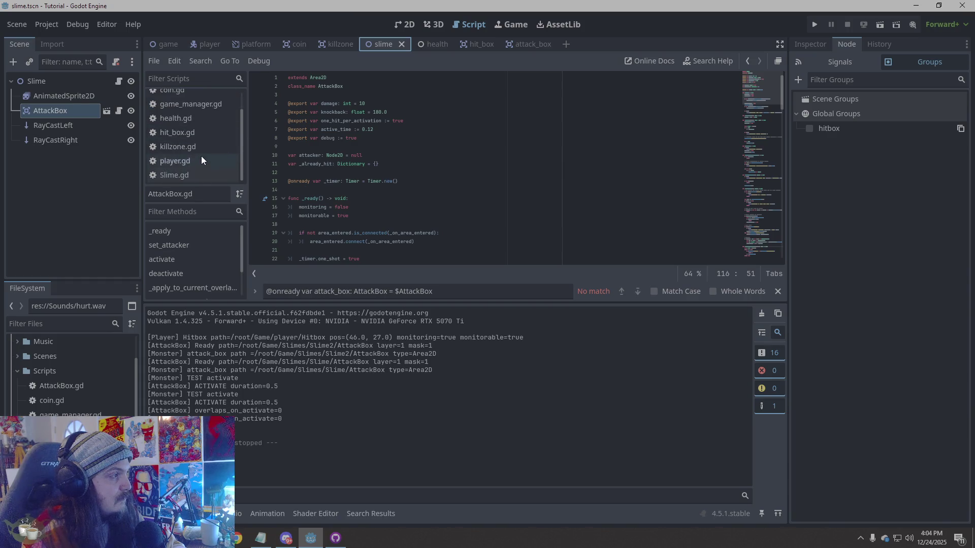
click(180, 174)
click(487, 208)
right_click(487, 209)
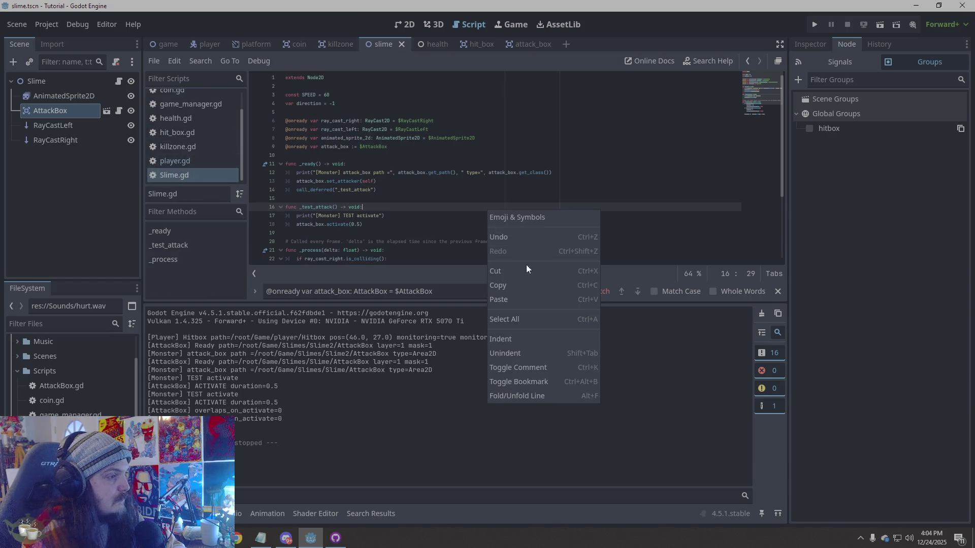
click(531, 318)
key(ctrl+v)
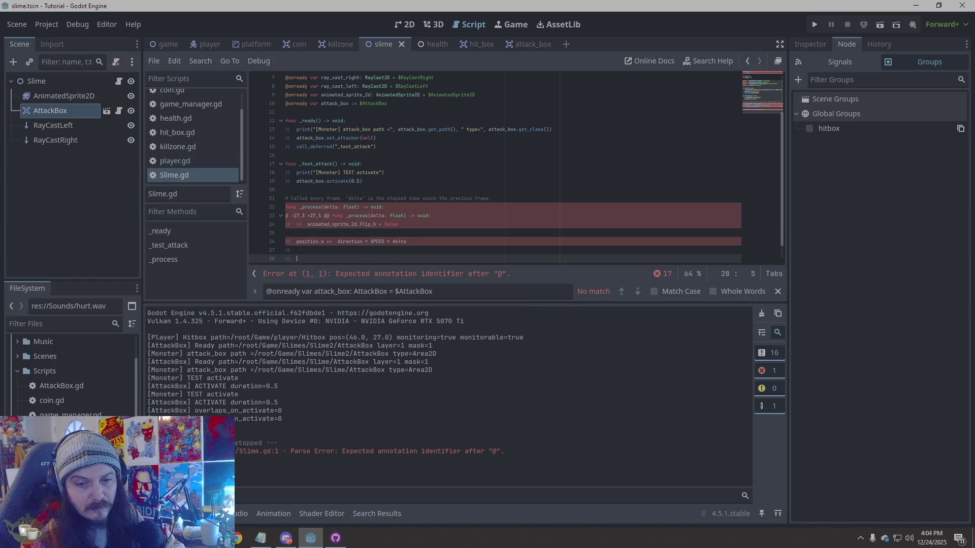
- In GitHub Desktop, select all of the player.gd diff text and return to Godot
key(alt+Tab)
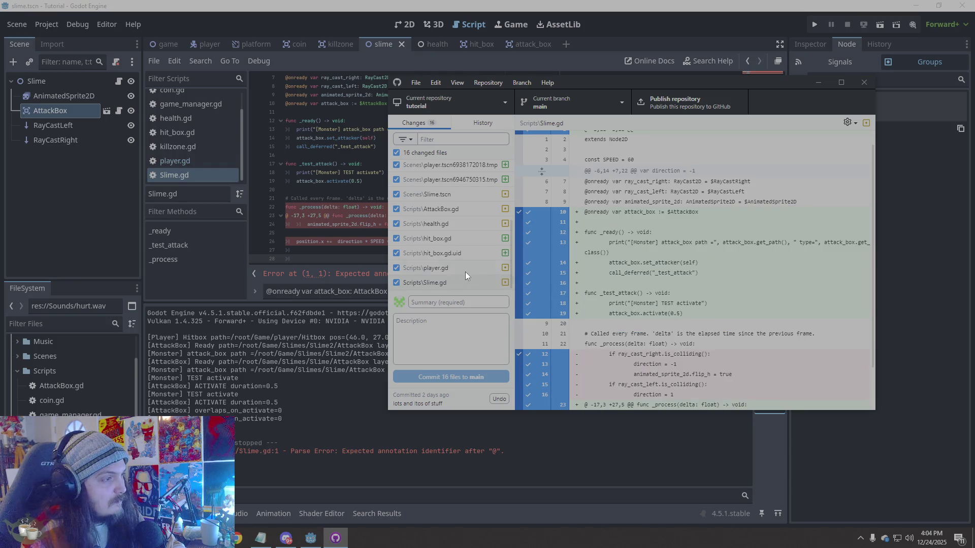
click(462, 268)
right_click(727, 325)
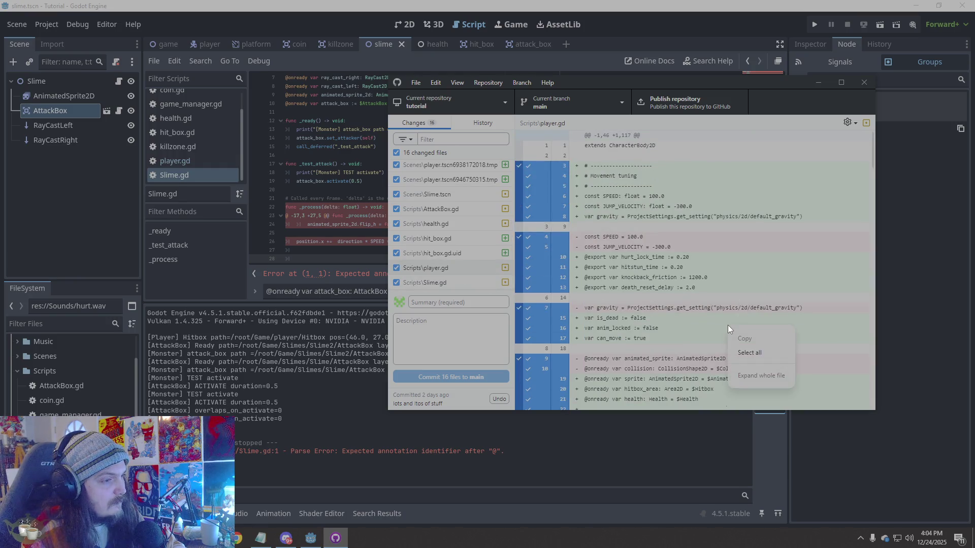
click(751, 347)
scroll(746, 342, down, 15)
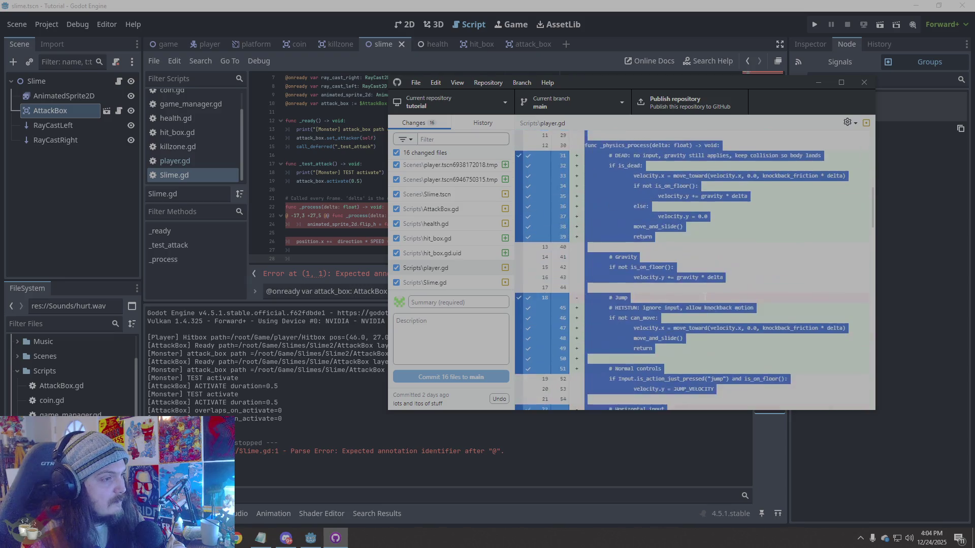
click(898, 385)
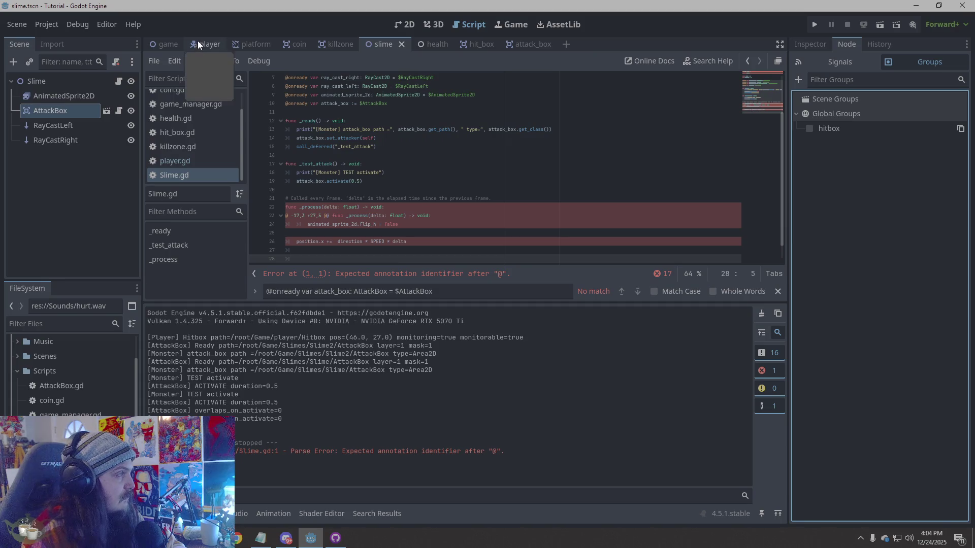
- Paste the copied code over the whole player.gd script
click(178, 160)
click(528, 224)
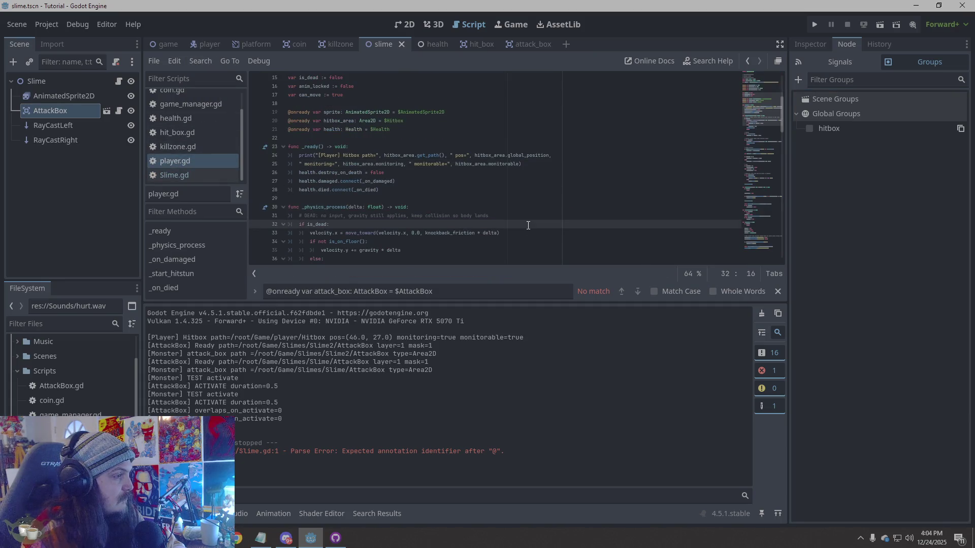
right_click(528, 227)
click(552, 333)
key(ctrl+v)
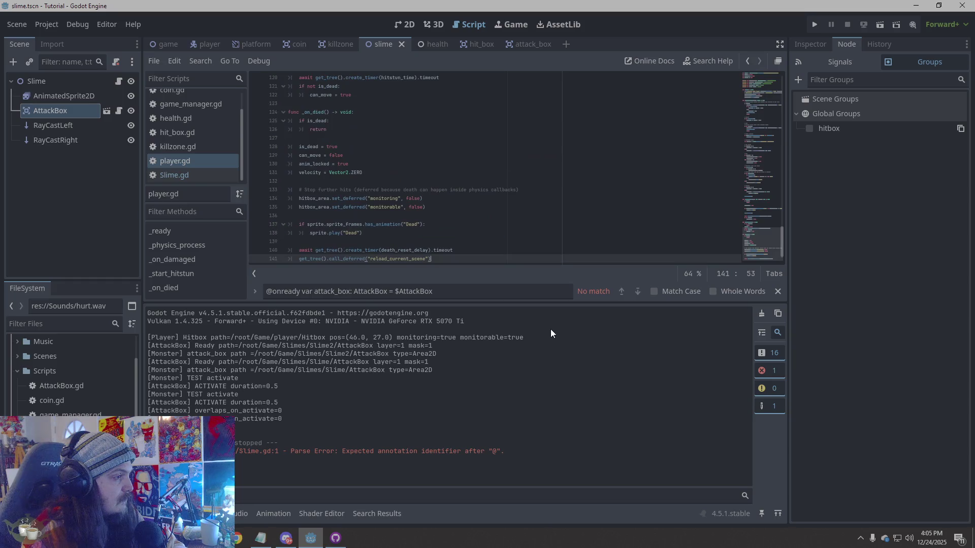
- Delete the stray '@ -1,46 +1,117 @@' diff header line at the top of player.gd
scroll(476, 207, up, 8)
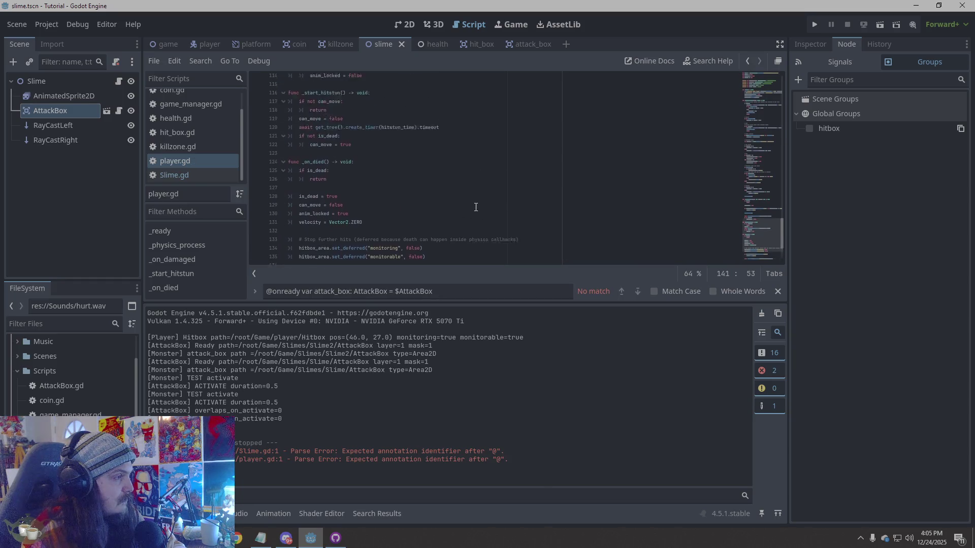
scroll(476, 207, up, 3)
scroll(476, 207, up, 3)
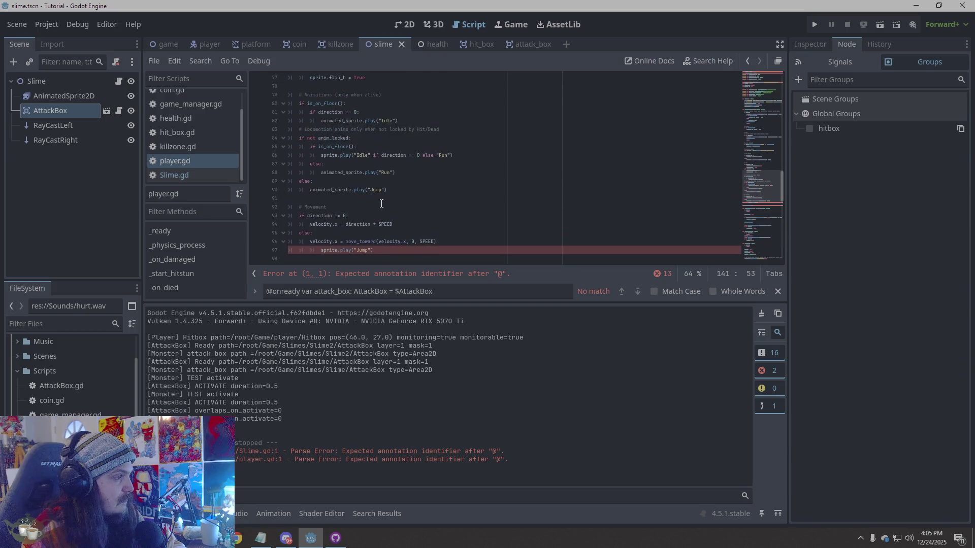
scroll(383, 247, down, 2)
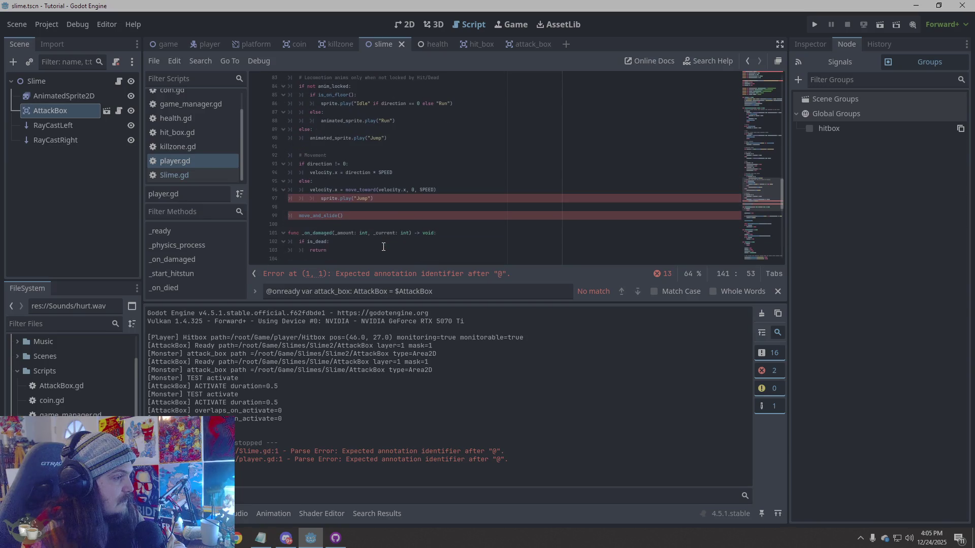
click(447, 278)
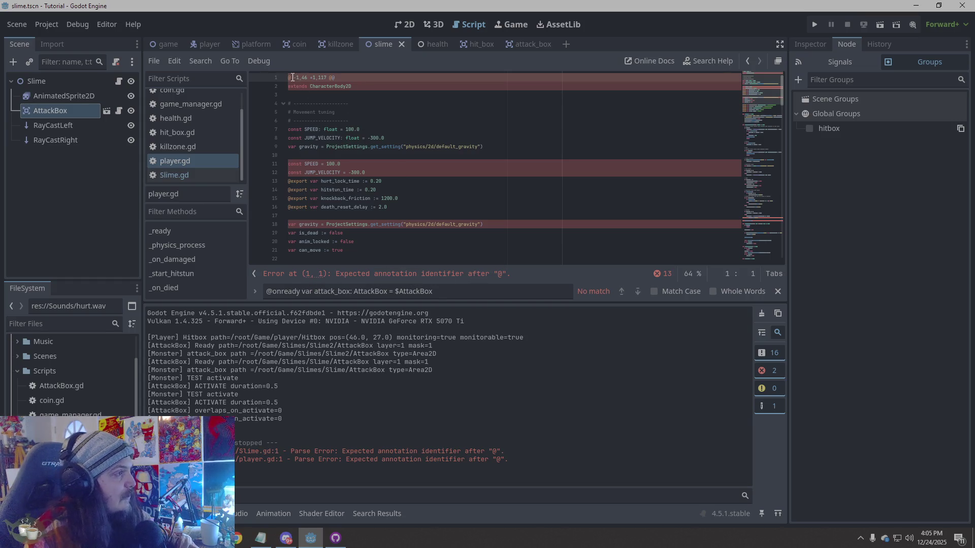
click(276, 83)
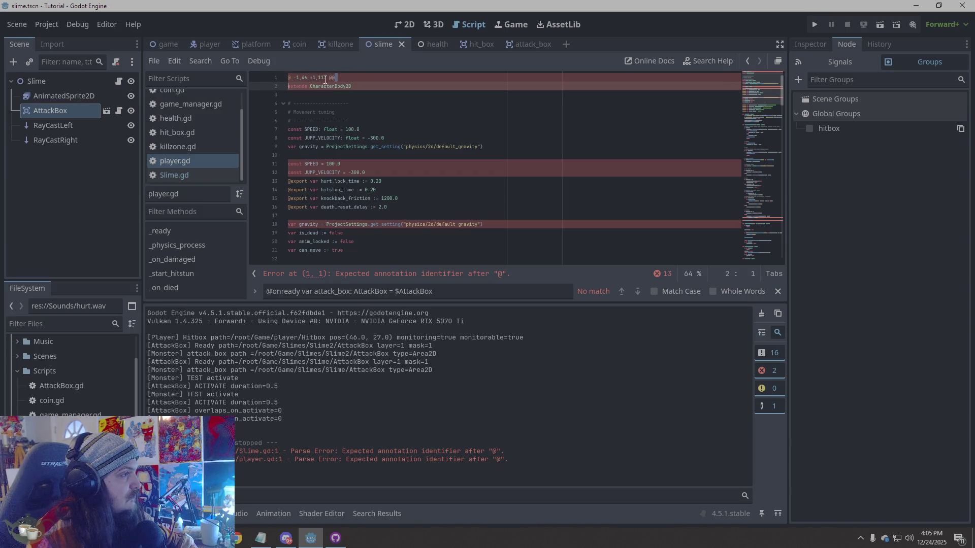
click(370, 77)
drag(370, 78, 262, 75)
key(BackSpace)
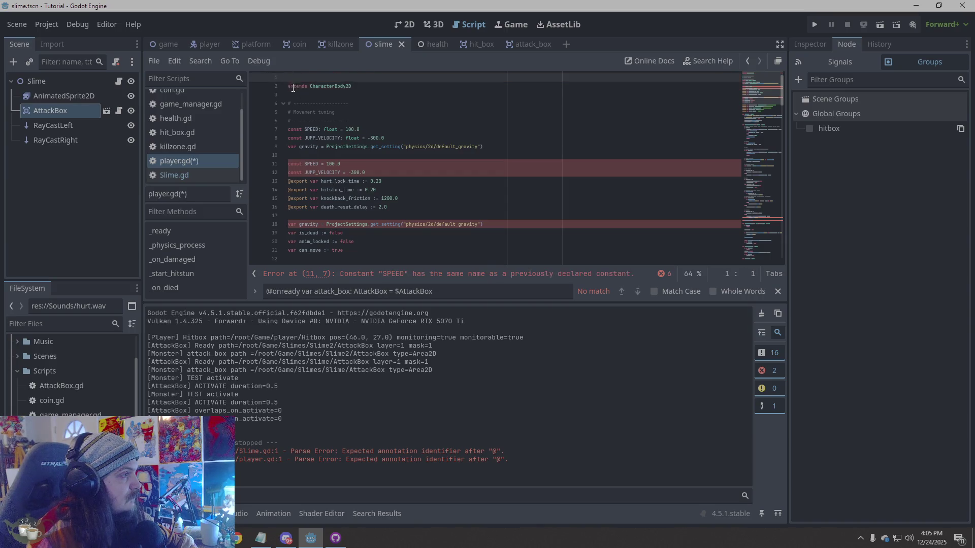
click(293, 87)
key(BackSpace)
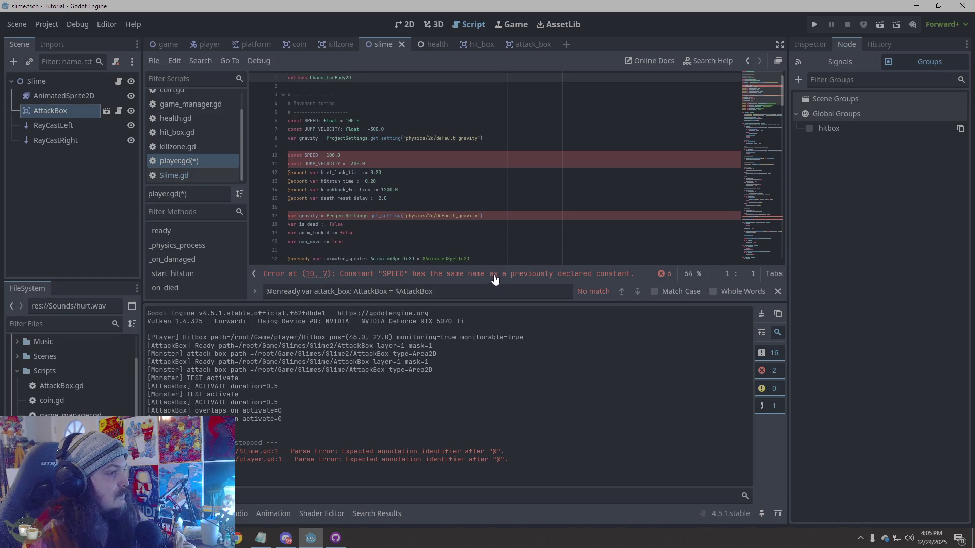
- Delete the duplicated SPEED, JUMP_VELOCITY, gravity and tuning declarations on lines 10–17
click(495, 278)
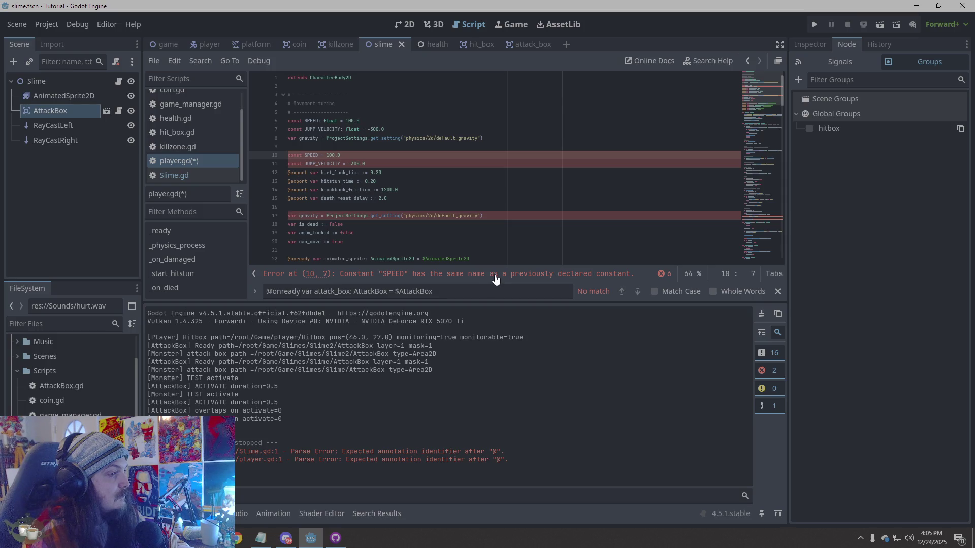
click(380, 164)
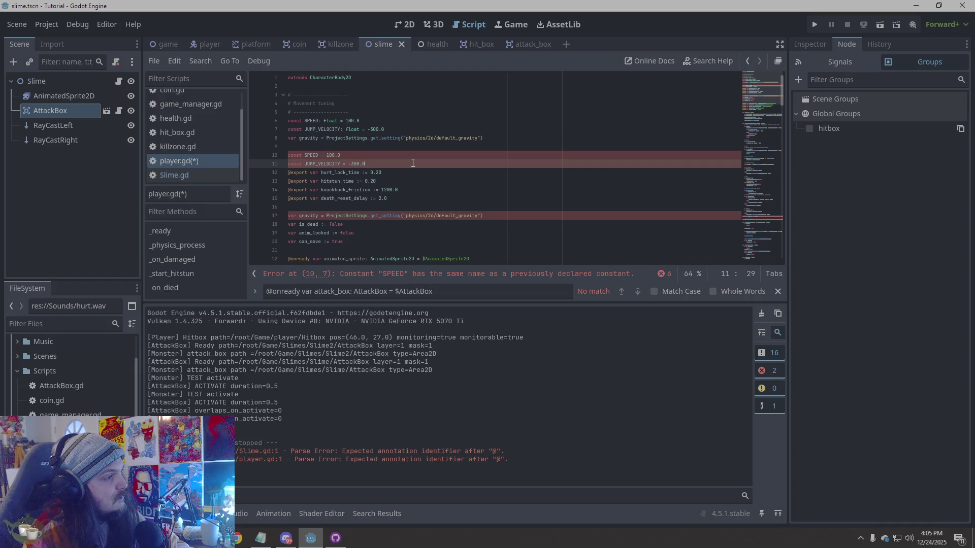
mouse_move(485, 216)
mouse_down()
mouse_move(323, 198)
mouse_move(267, 158)
mouse_up()
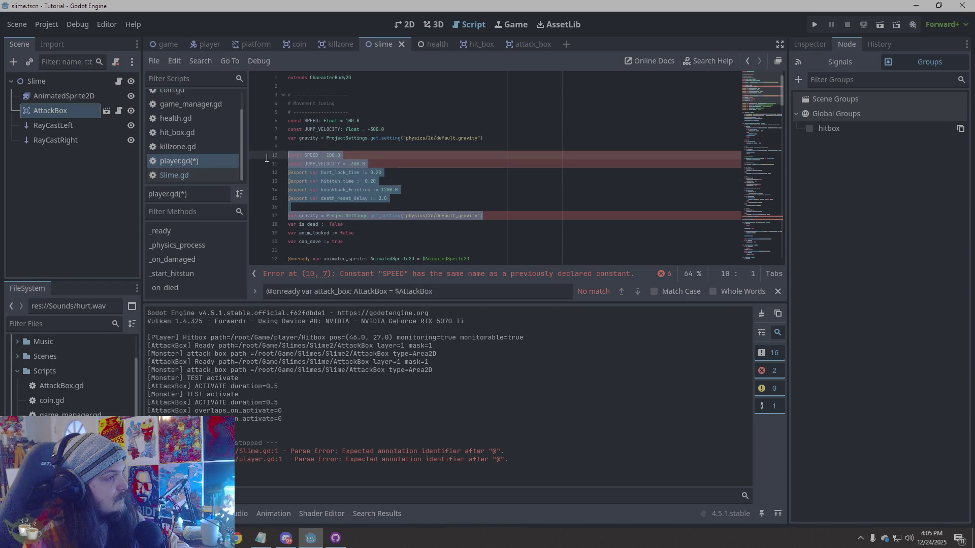
key(BackSpace)
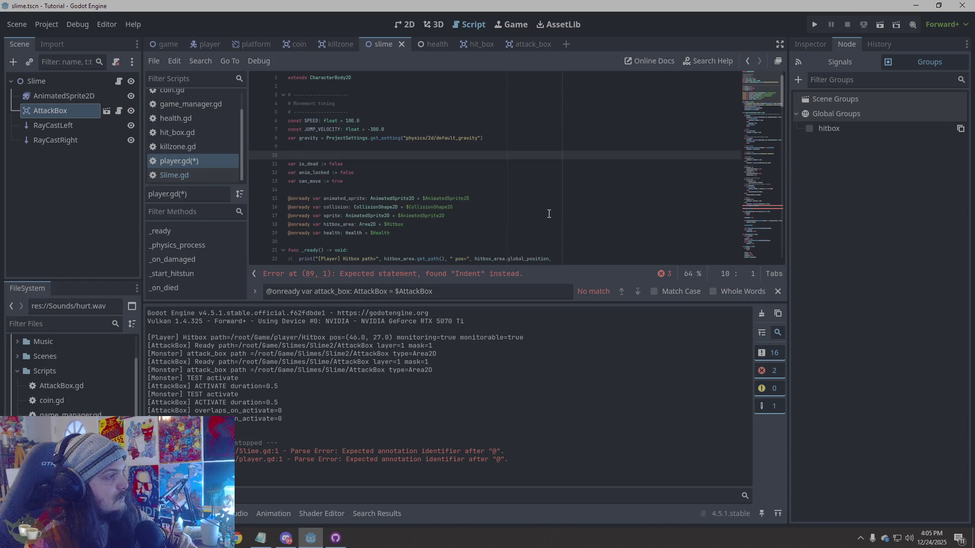
- Remove leftover empty line 10 and reindent sprite.play("Jump") and move_and_slide() on lines 88 and 90
key(BackSpace)
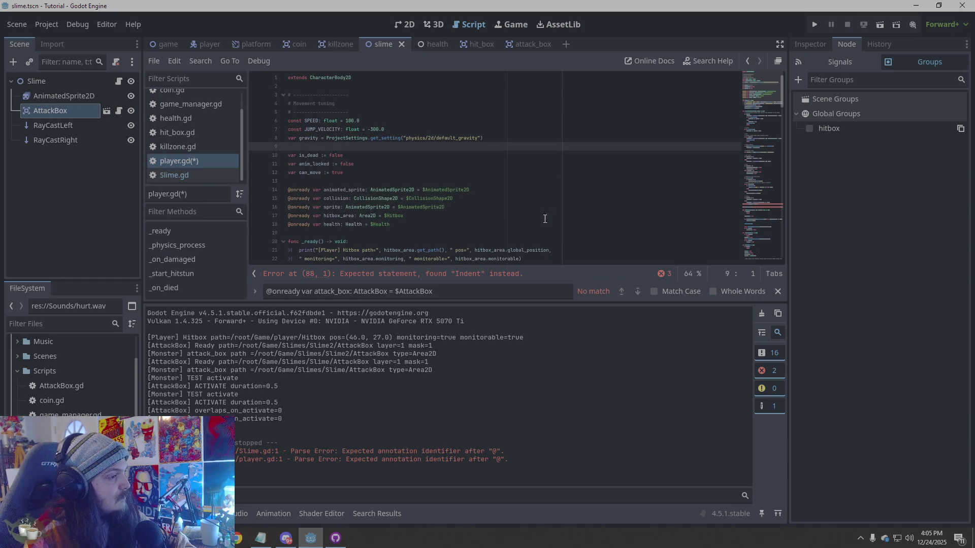
click(521, 275)
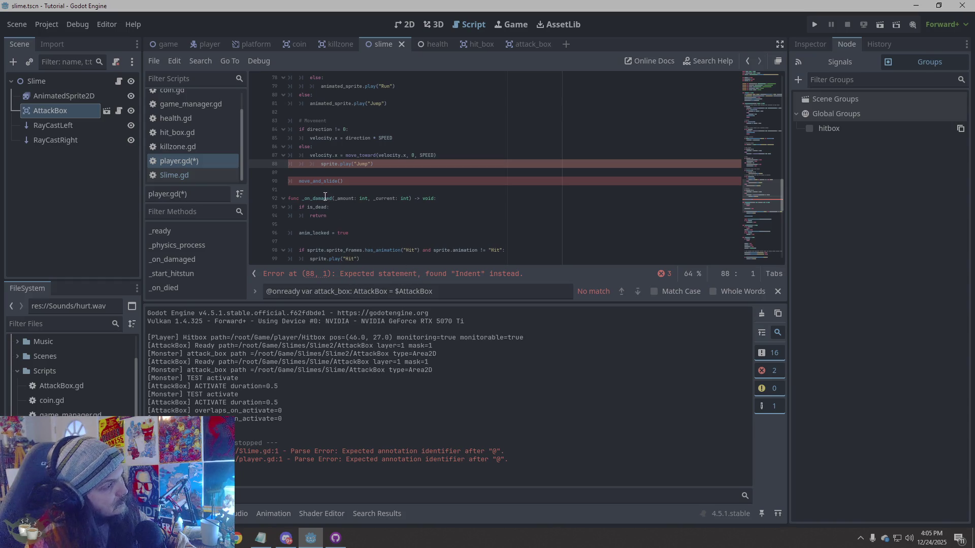
click(300, 181)
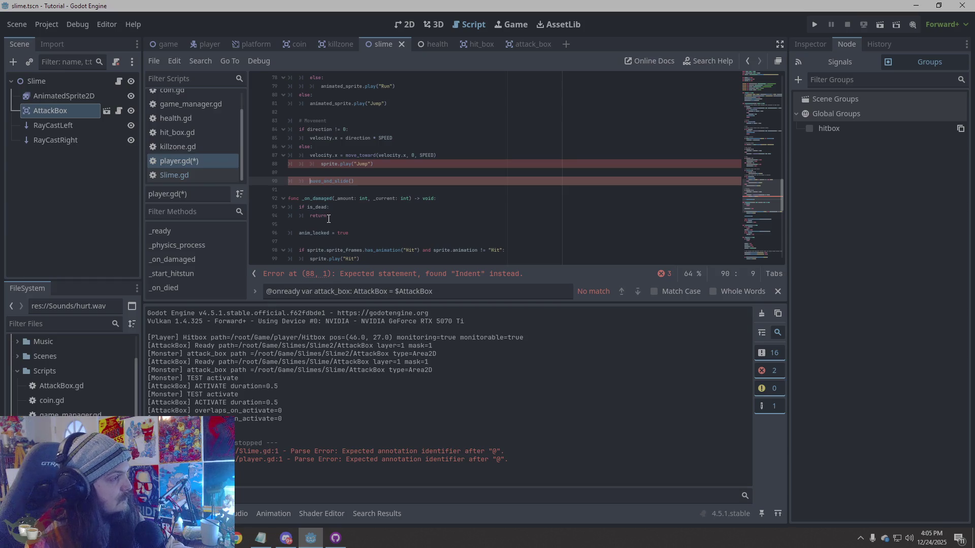
key(Tab)
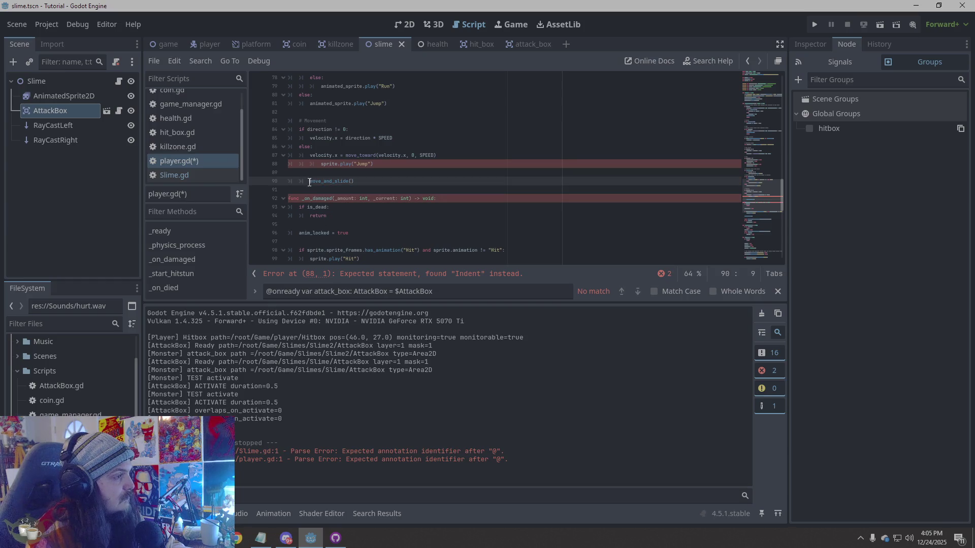
key(Tab)
click(449, 153)
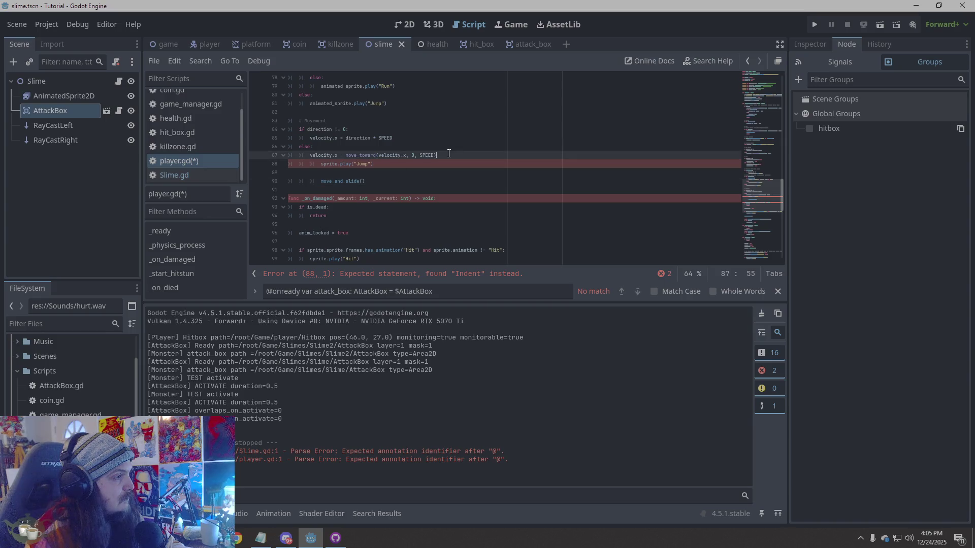
click(296, 171)
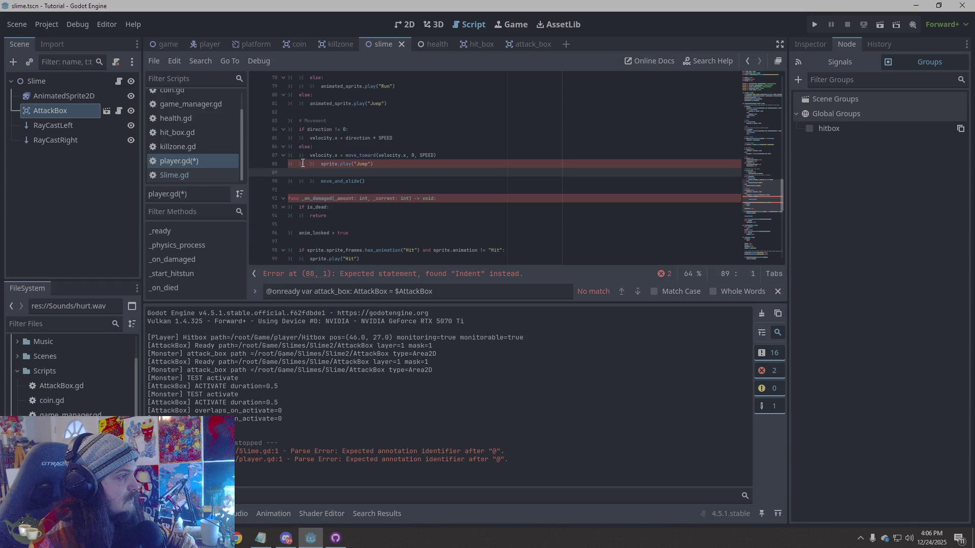
click(319, 164)
key(BackSpace)
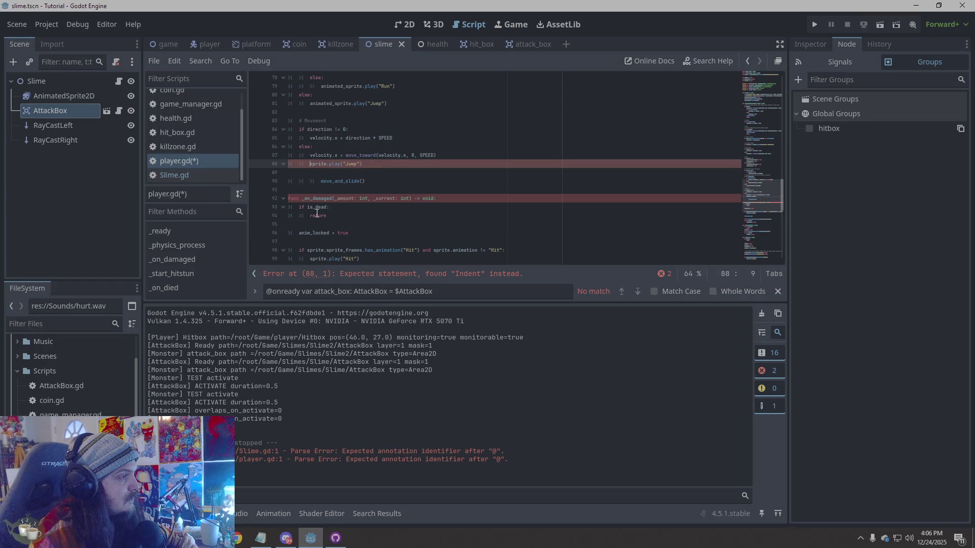
click(319, 182)
key(BackSpace)
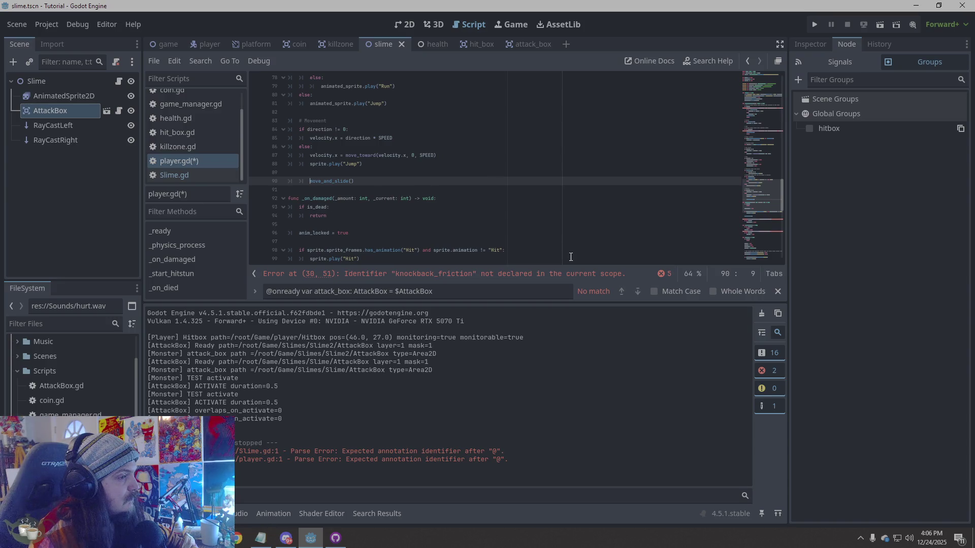
- Jump to the undeclared knockback_friction error and scroll through the rest of player.gd
click(539, 277)
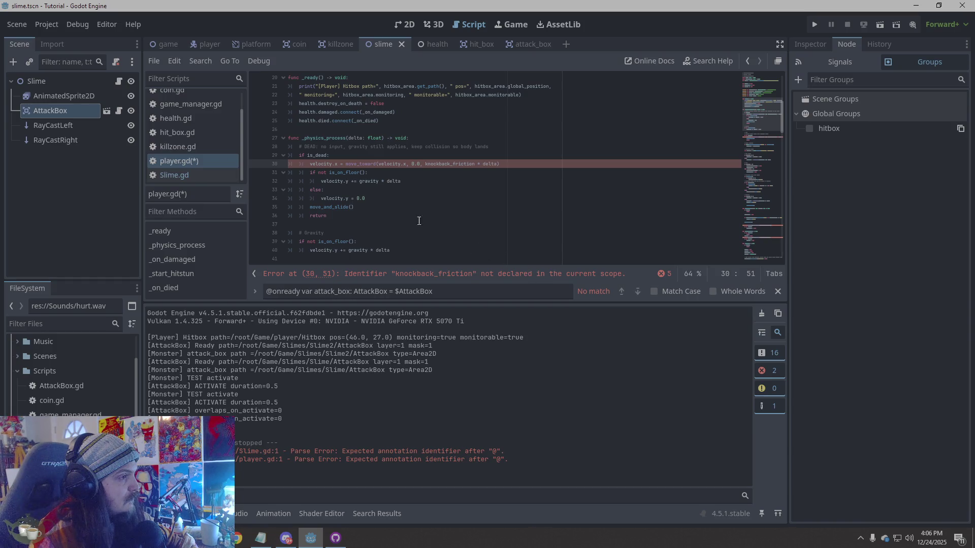
scroll(452, 221, down, 3)
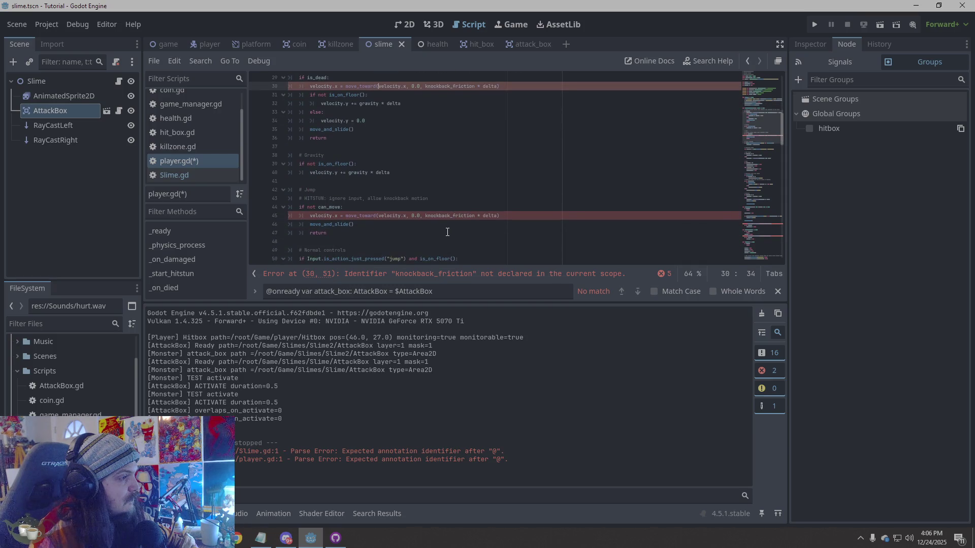
scroll(445, 231, down, 13)
scroll(445, 230, down, 9)
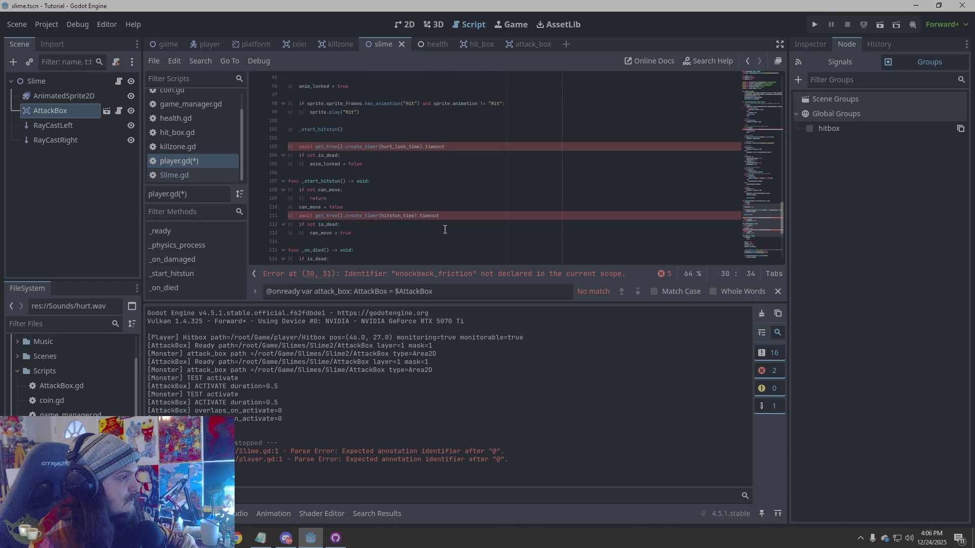
scroll(445, 230, down, 6)
click(463, 225)
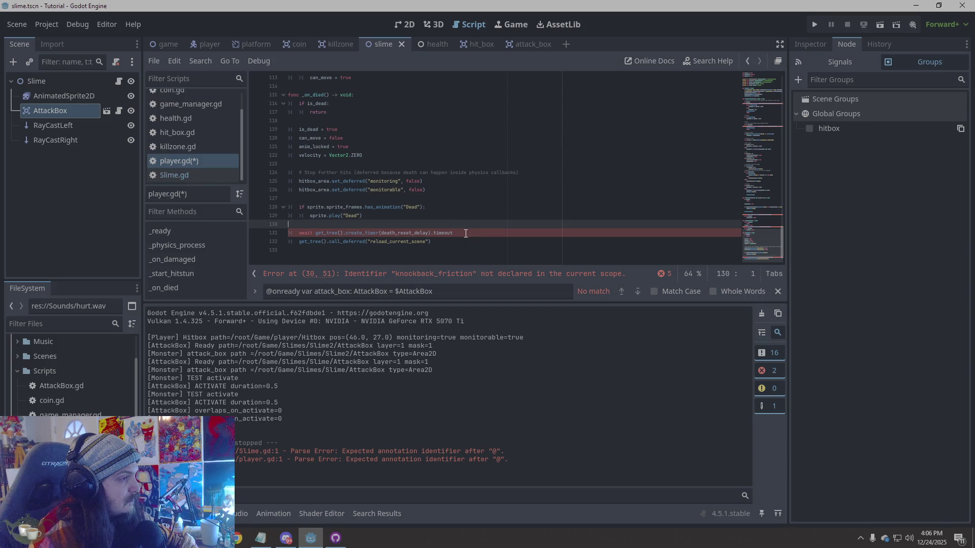
- Revisit the knockback_friction error near line 30, then bring up GitHub Desktop's player.gd diff
click(475, 277)
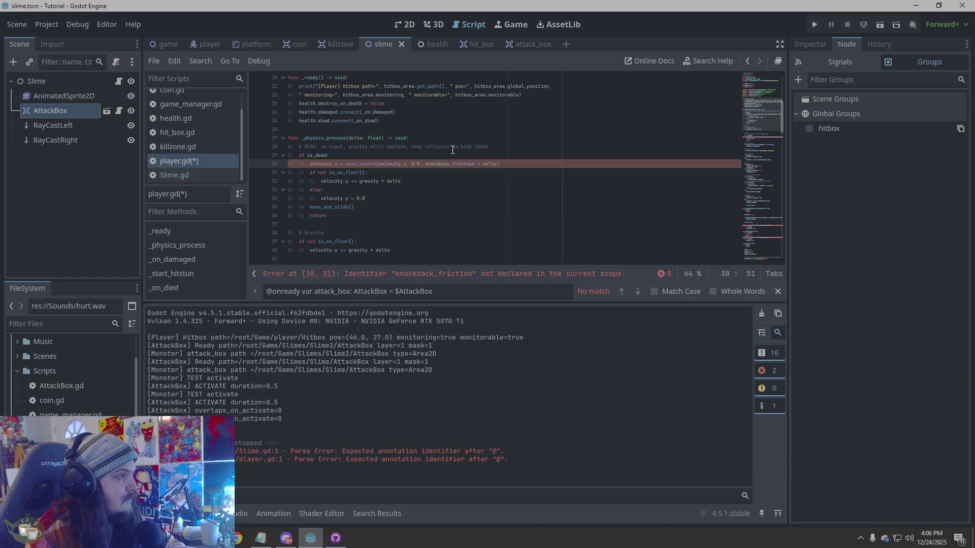
click(190, 161)
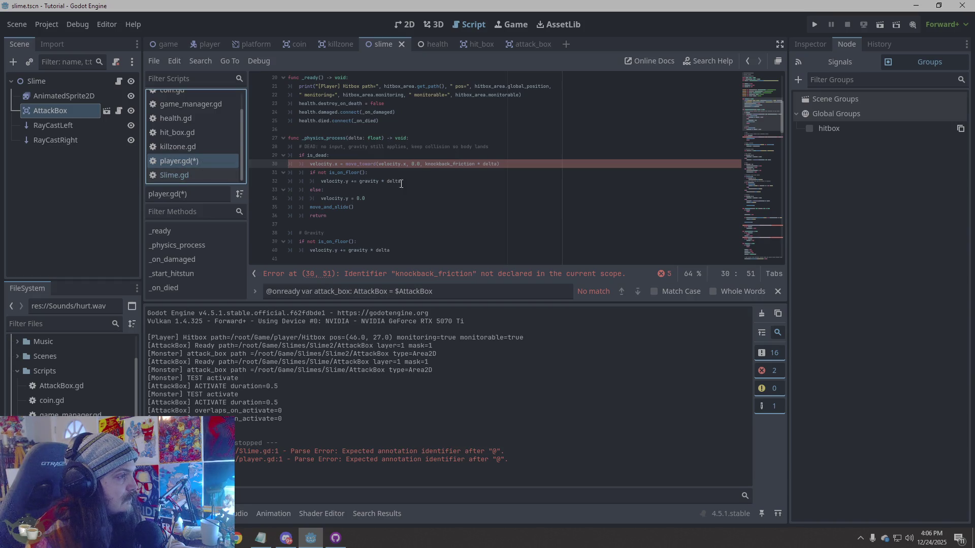
scroll(439, 198, up, 6)
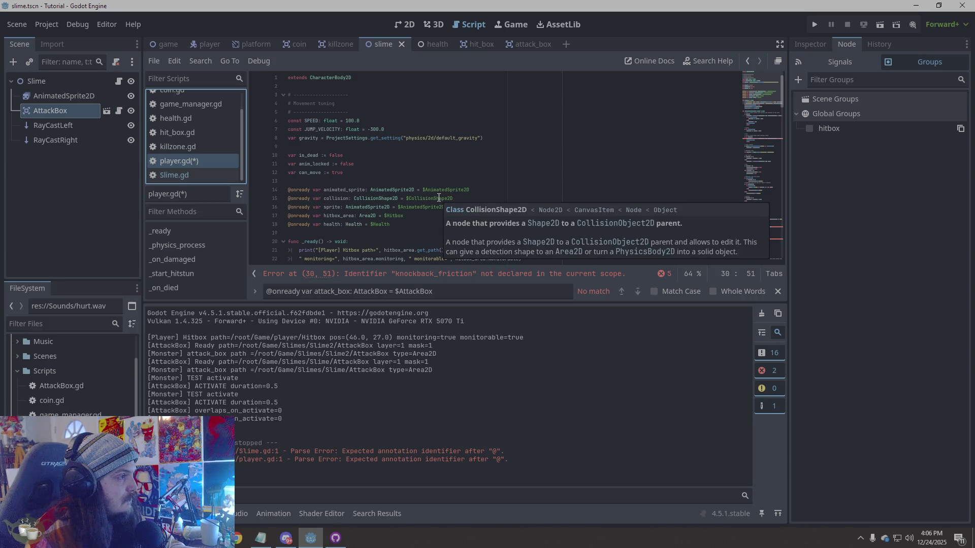
scroll(439, 198, down, 5)
click(437, 233)
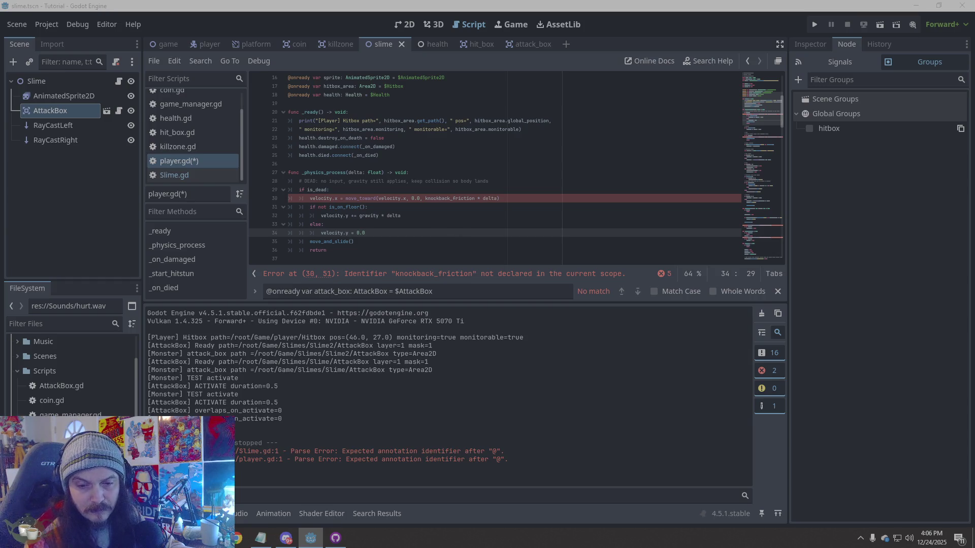
key(alt+Tab)
scroll(677, 300, up, 10)
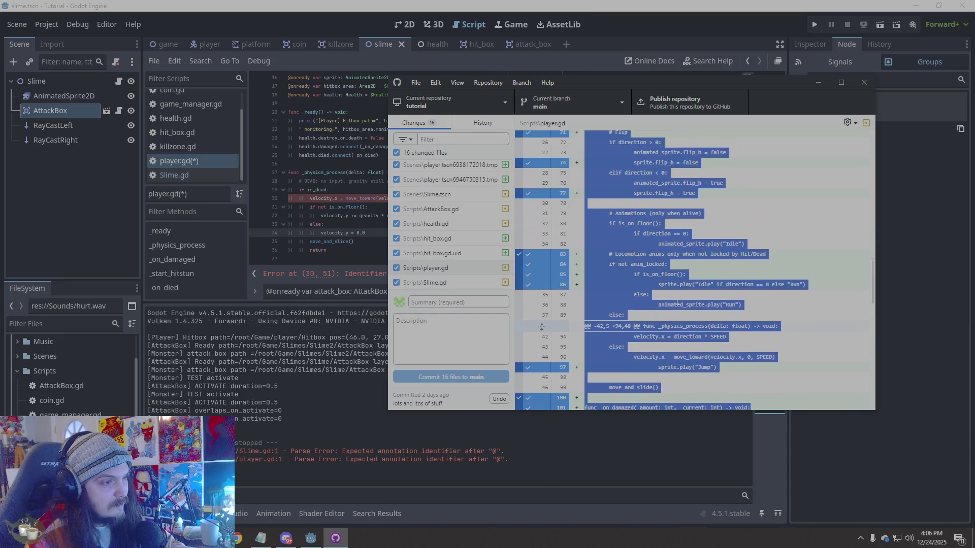
- Compare the player.gd diff with the player.tscn6938172018.tmp and player.tscn6946750315.tmp diffs
scroll(677, 300, up, 8)
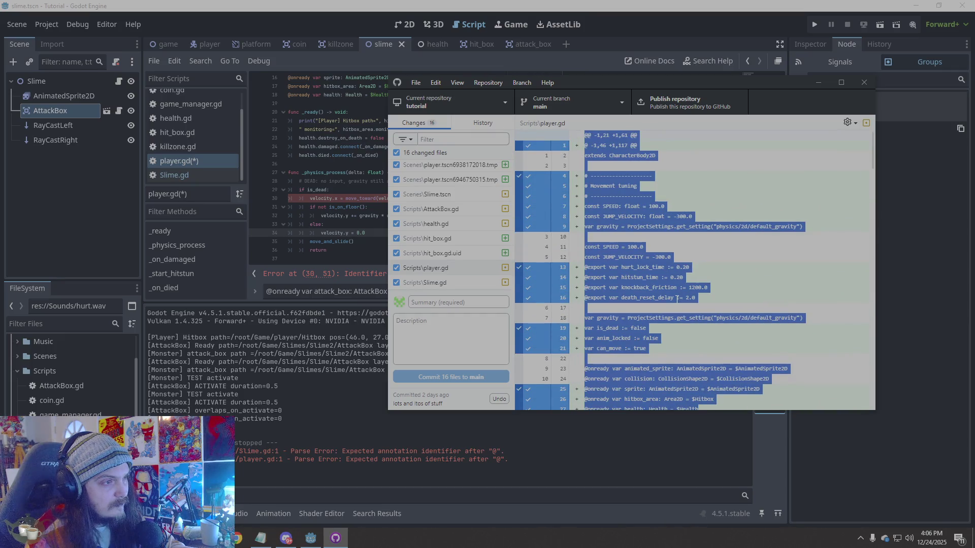
scroll(677, 300, down, 3)
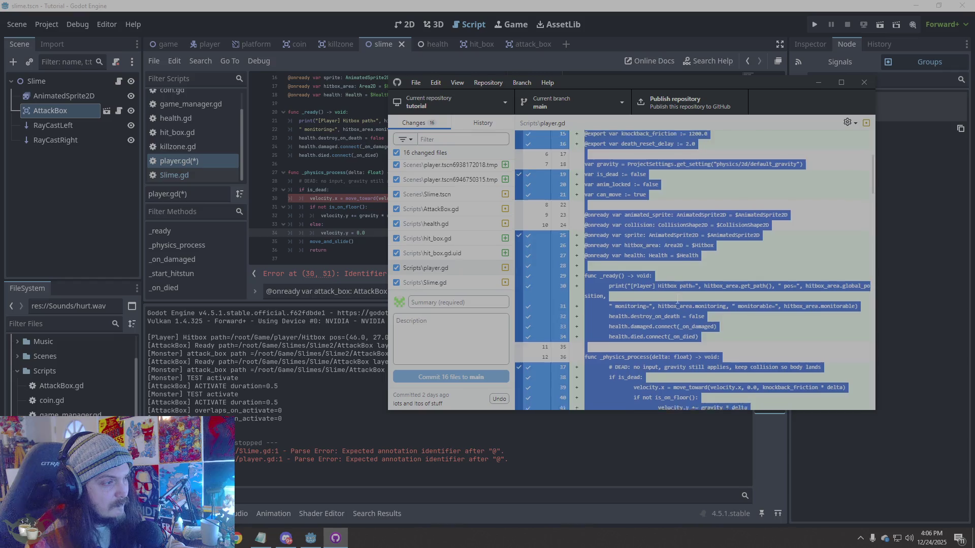
scroll(677, 300, down, 15)
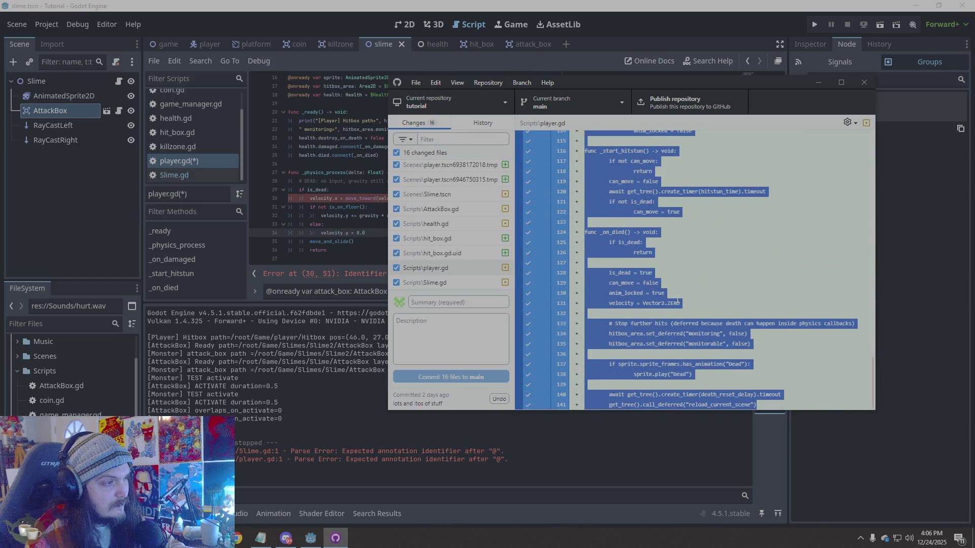
click(461, 285)
click(462, 270)
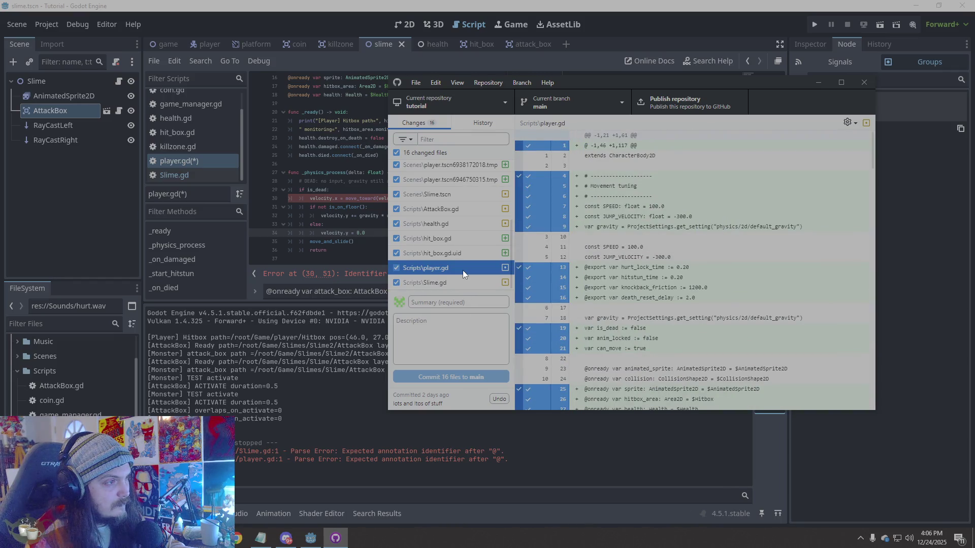
click(455, 167)
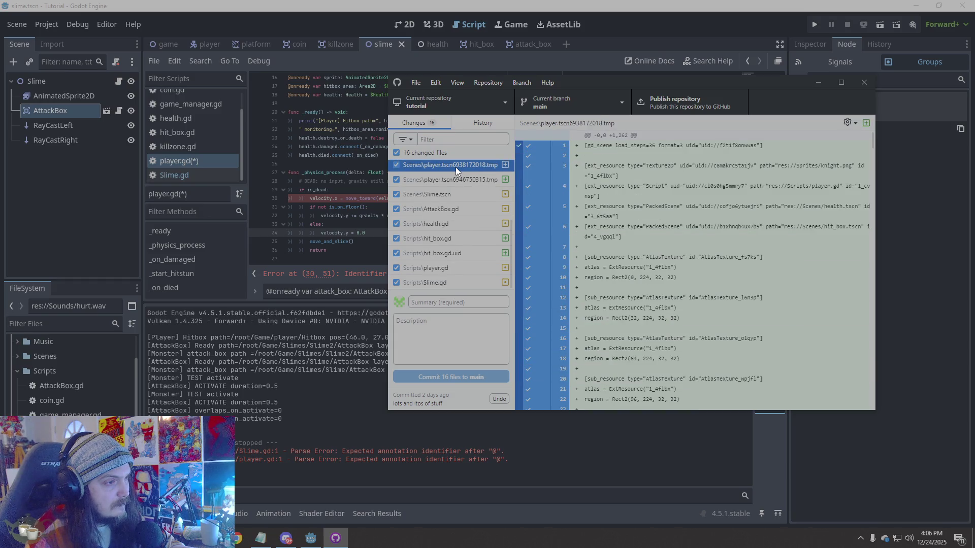
scroll(635, 278, down, 20)
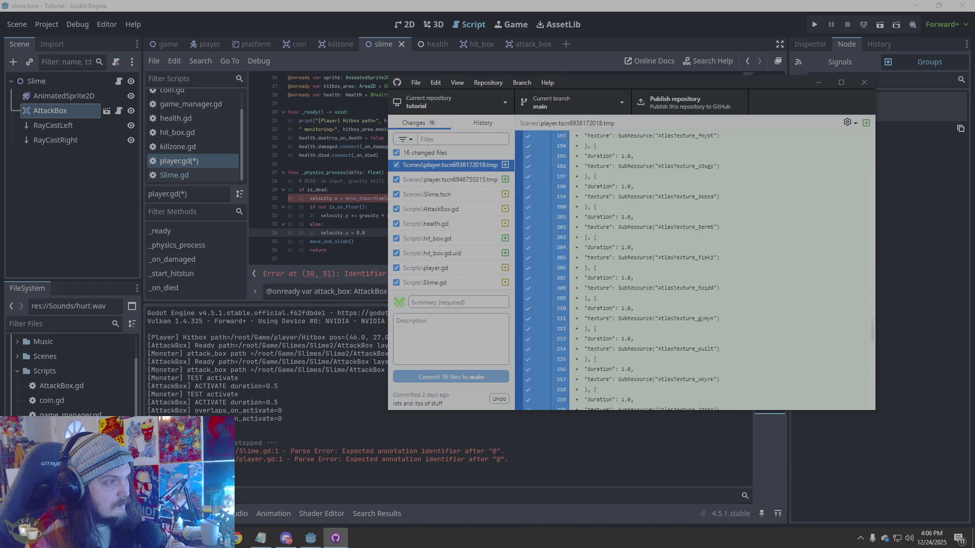
scroll(692, 269, up, 20)
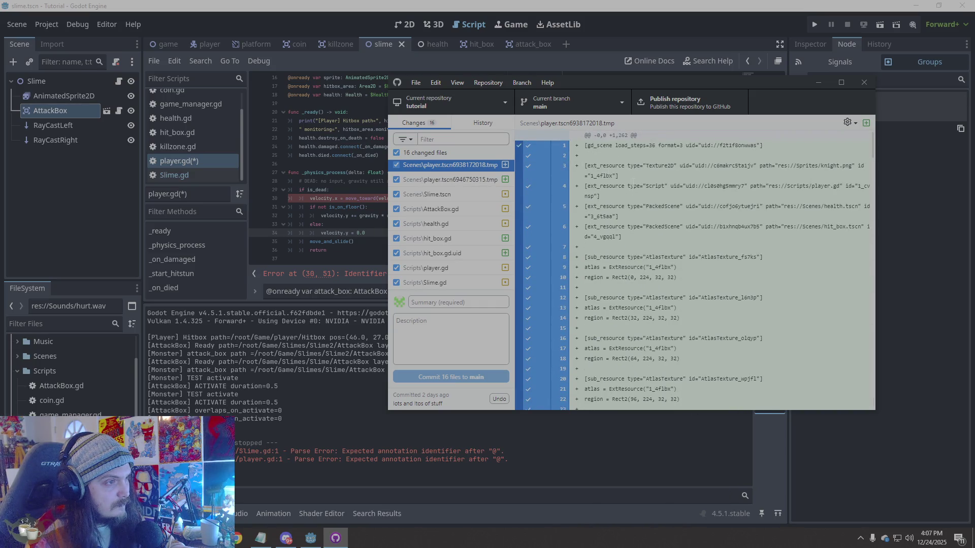
click(437, 180)
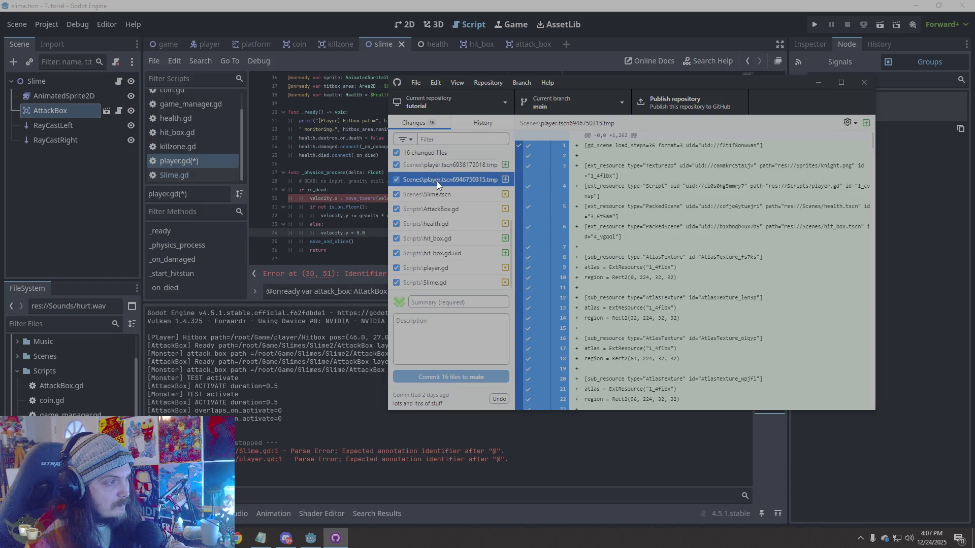
click(456, 165)
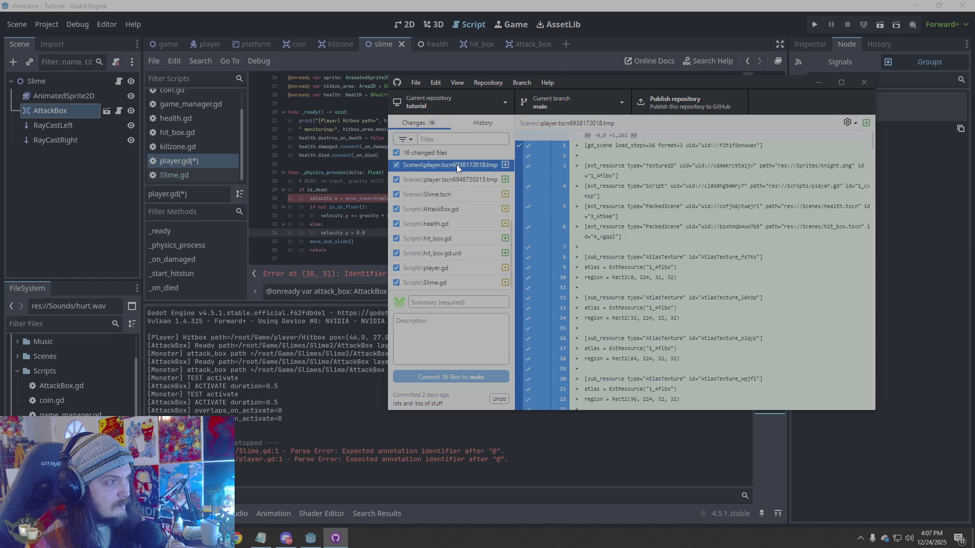
- Check the changed-file filter options and scroll the latest commit's diff in History
click(397, 139)
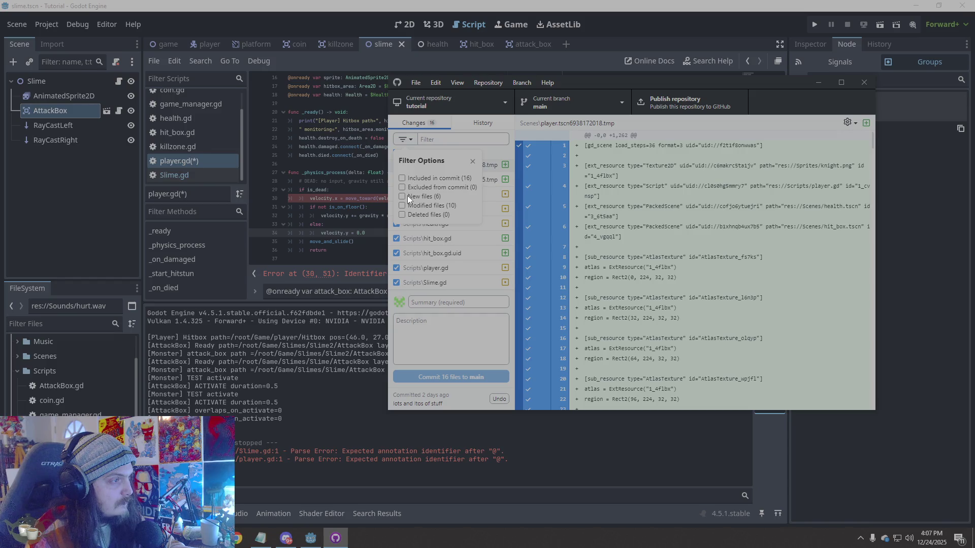
click(485, 122)
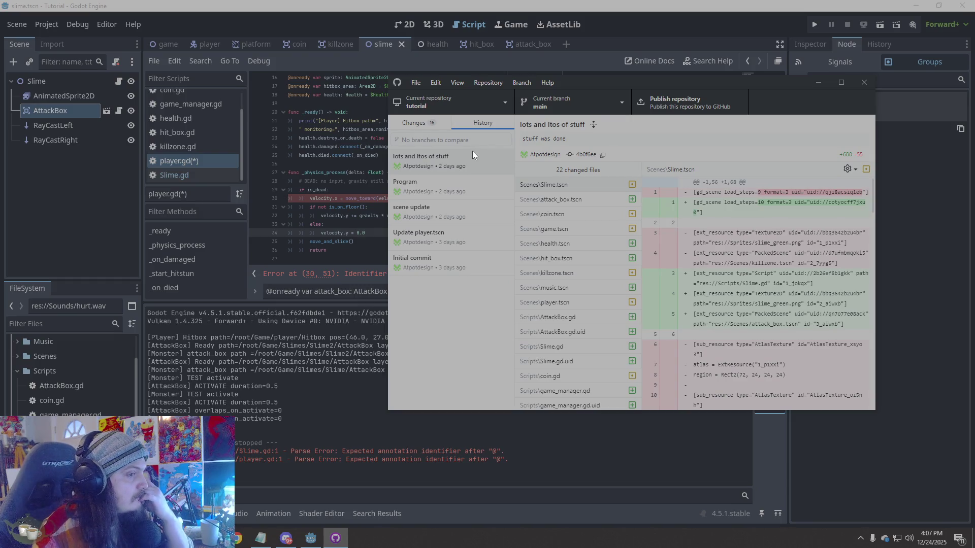
scroll(736, 264, down, 10)
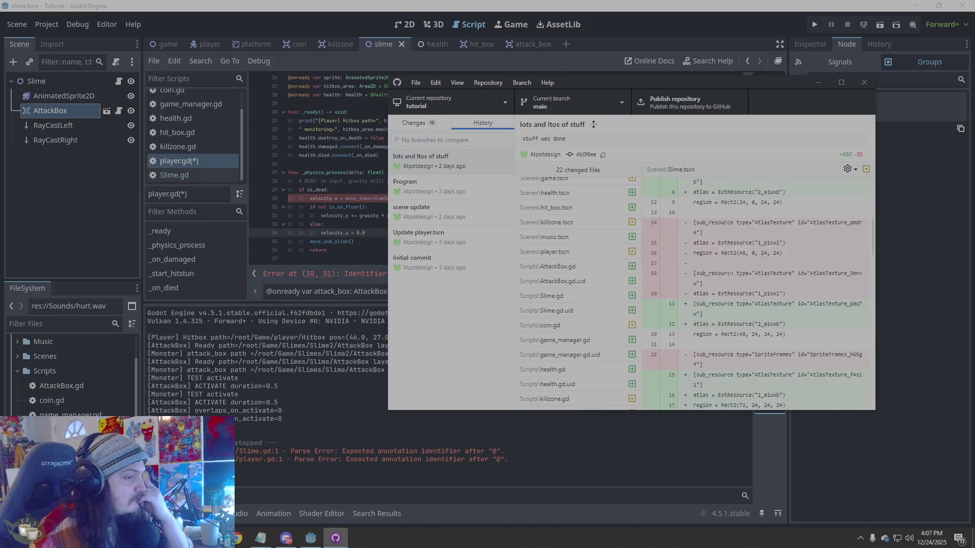
scroll(572, 313, down, 3)
scroll(701, 337, down, 10)
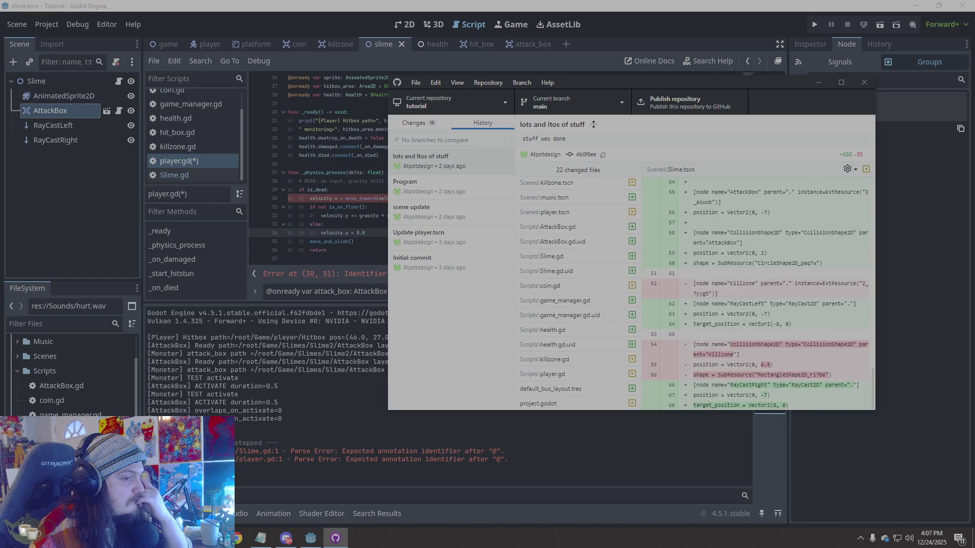
click(410, 124)
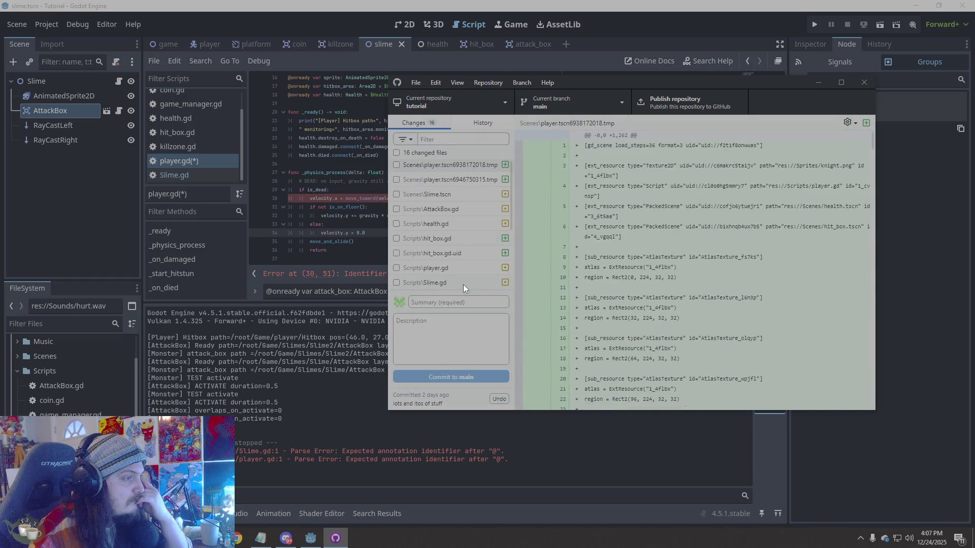
- Inspect the Slime.gd diff, then widen the window and the changed-files list
click(447, 285)
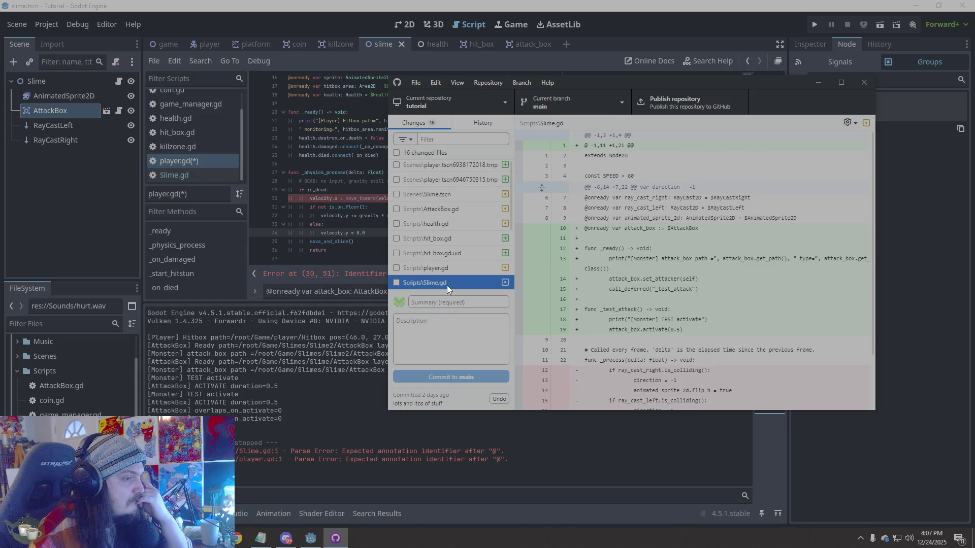
scroll(609, 304, down, 3)
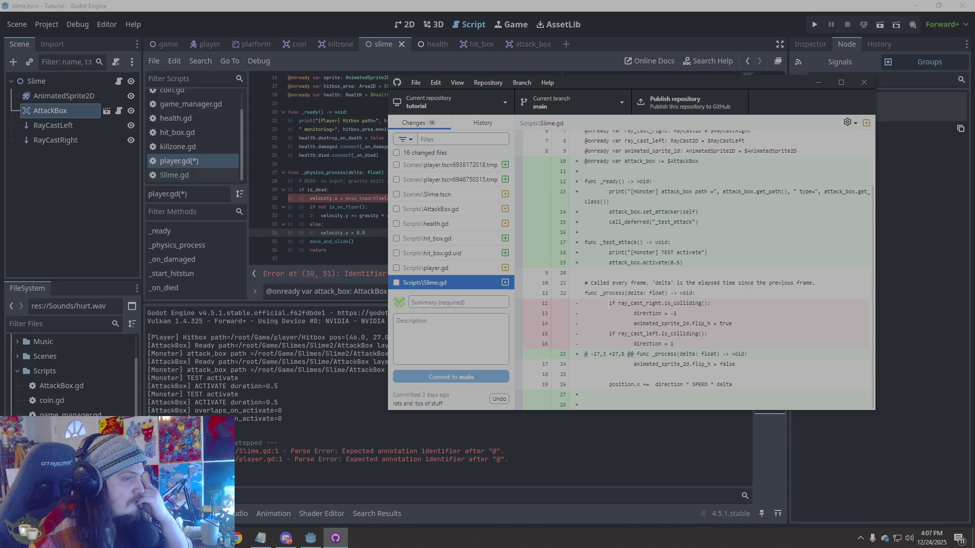
scroll(608, 305, up, 3)
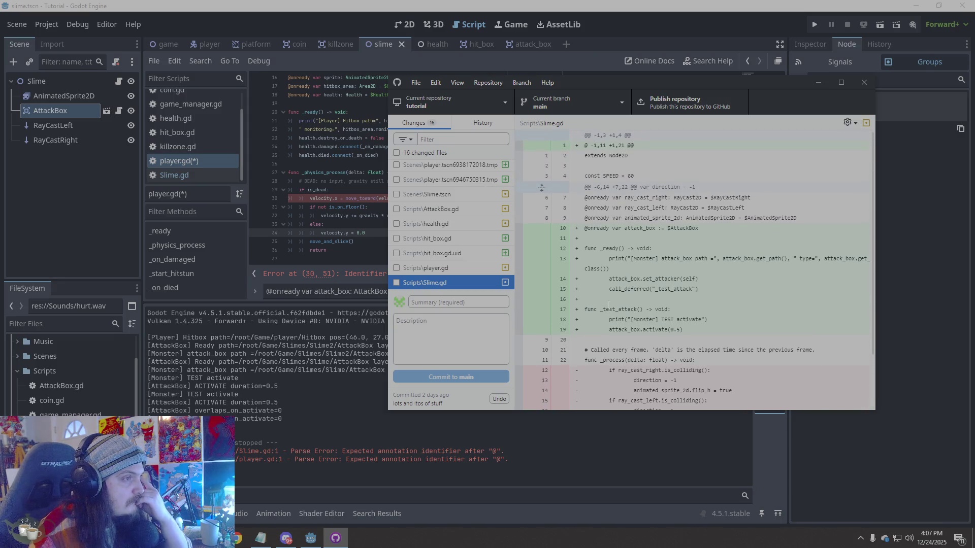
click(848, 123)
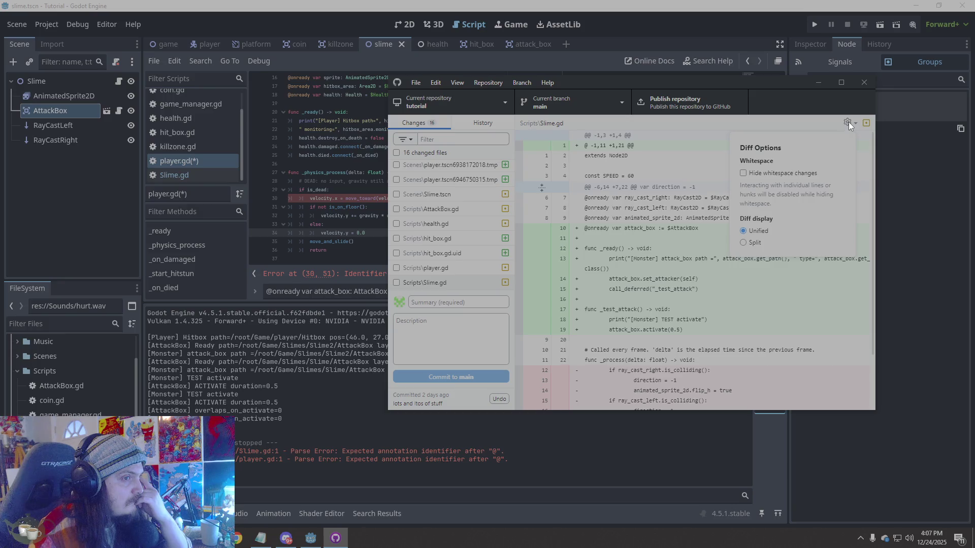
click(848, 123)
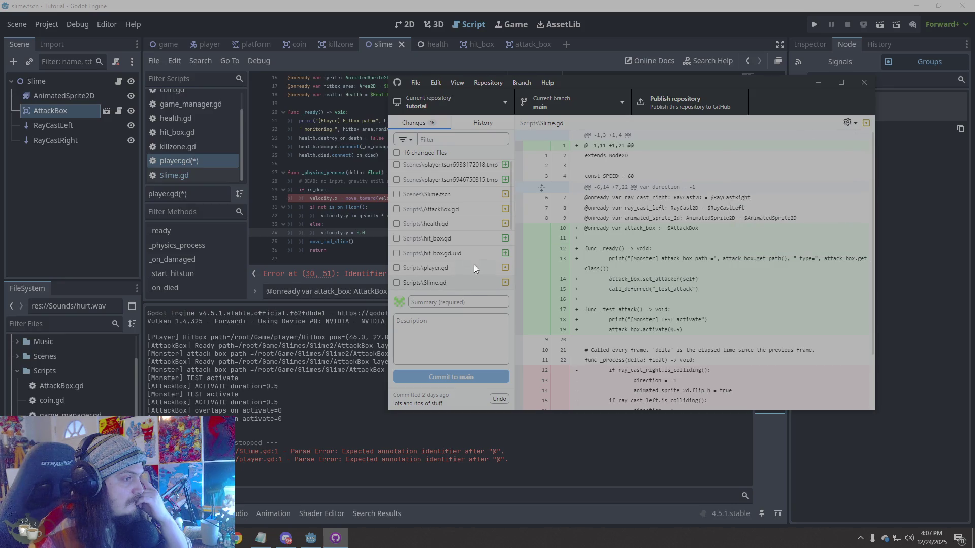
drag(388, 253, 235, 270)
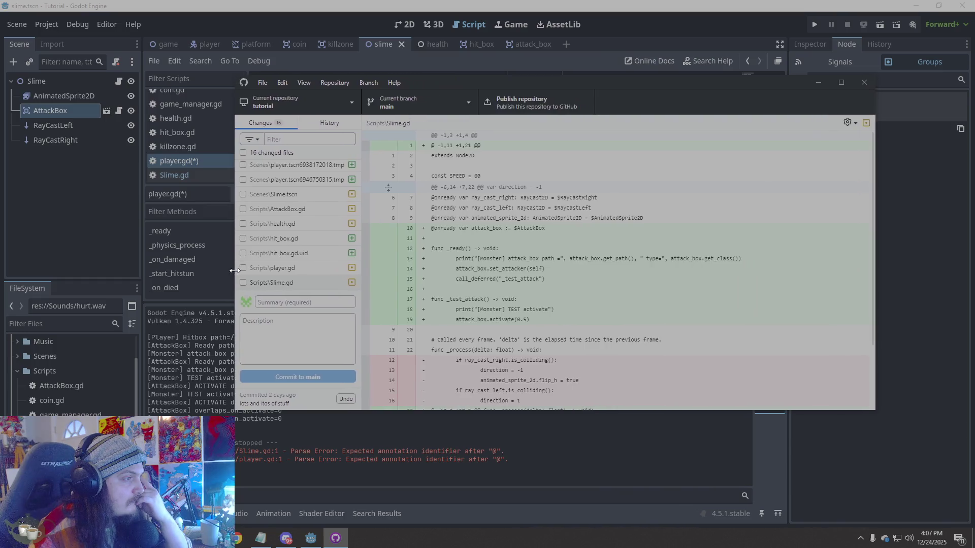
drag(361, 124, 451, 125)
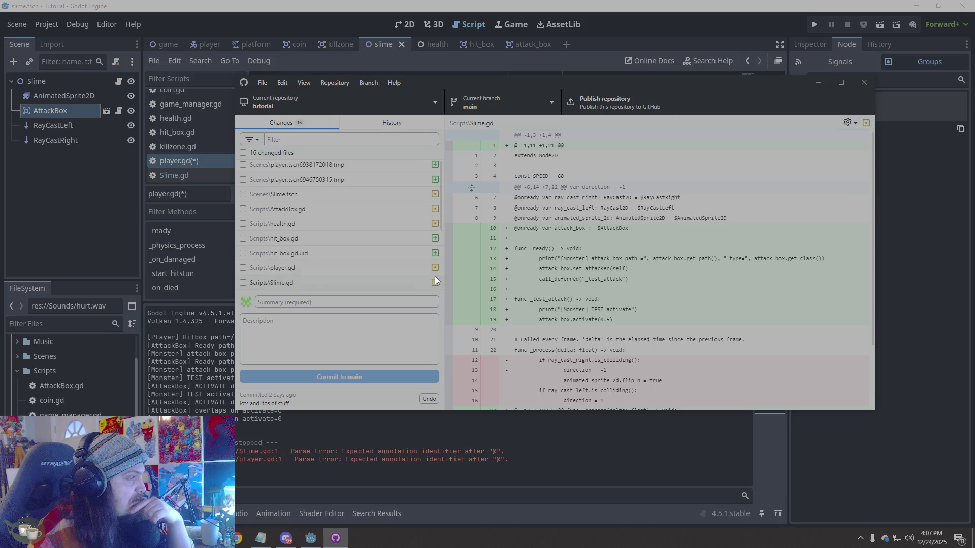
- Check Slime.gd's file actions, toggle all files in and out of the commit, and glance at History
right_click(413, 281)
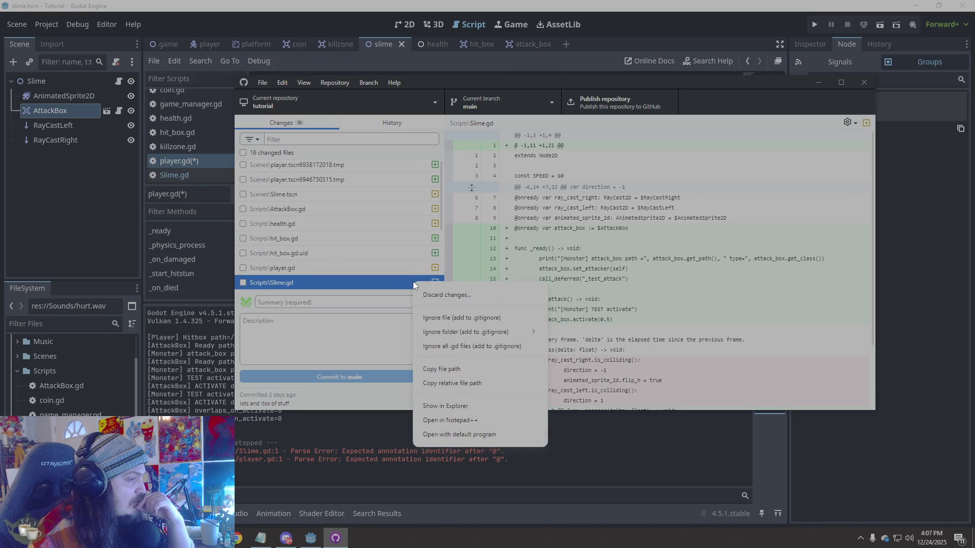
click(360, 328)
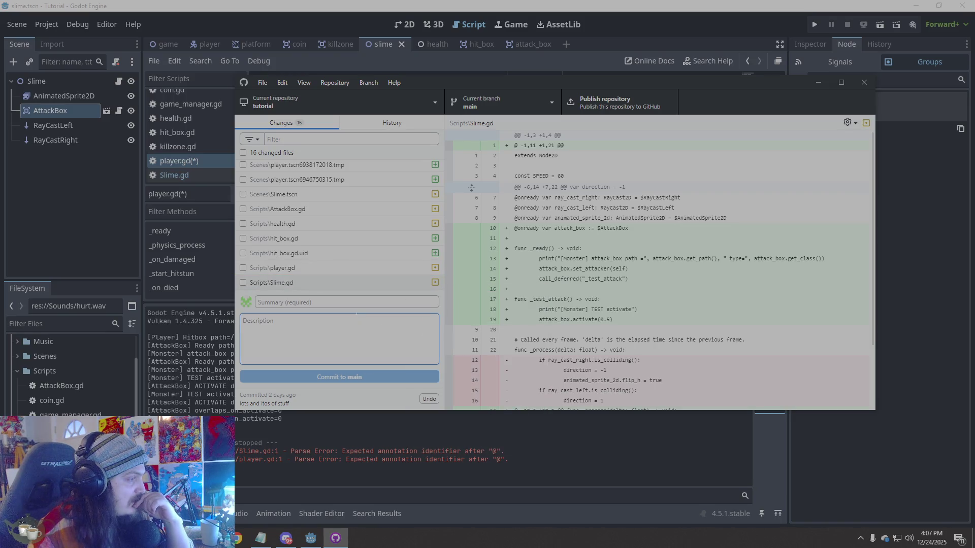
click(294, 283)
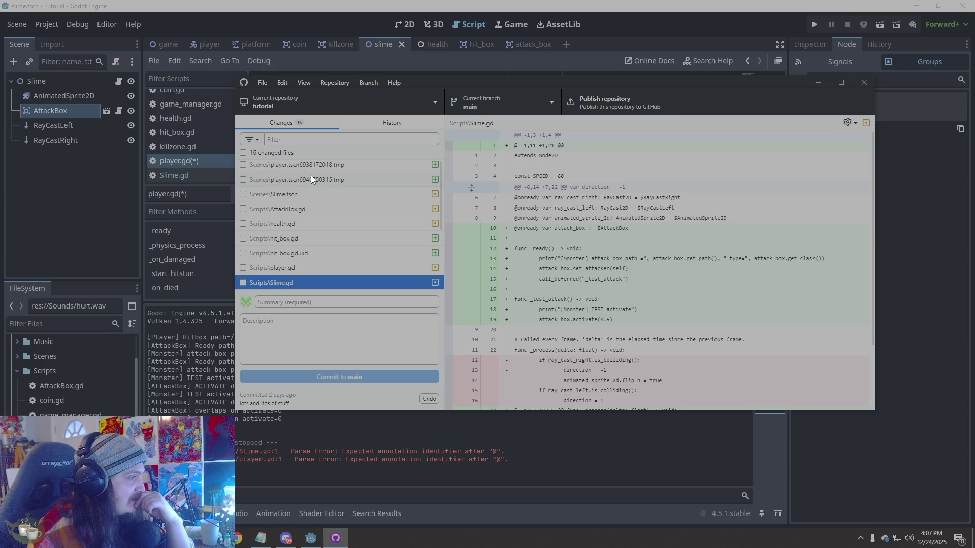
click(291, 153)
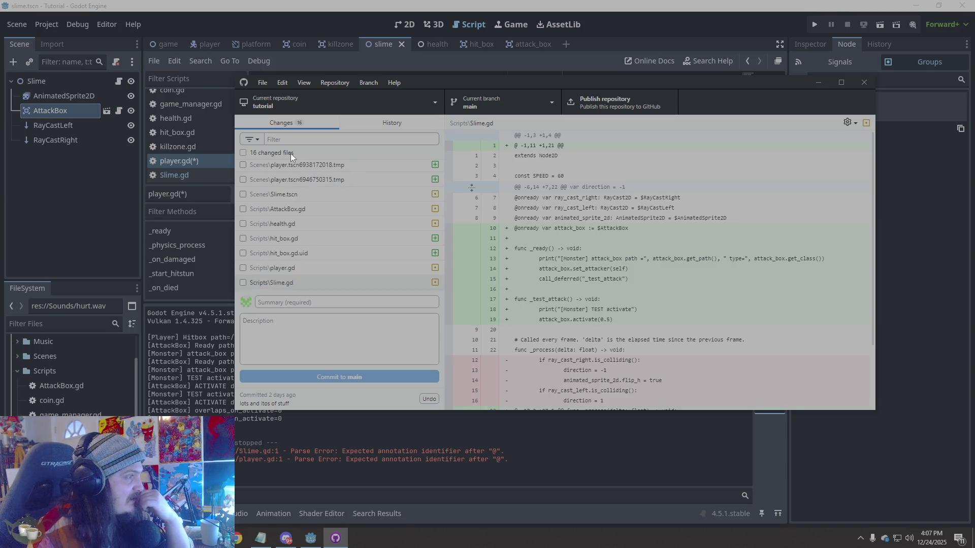
click(290, 153)
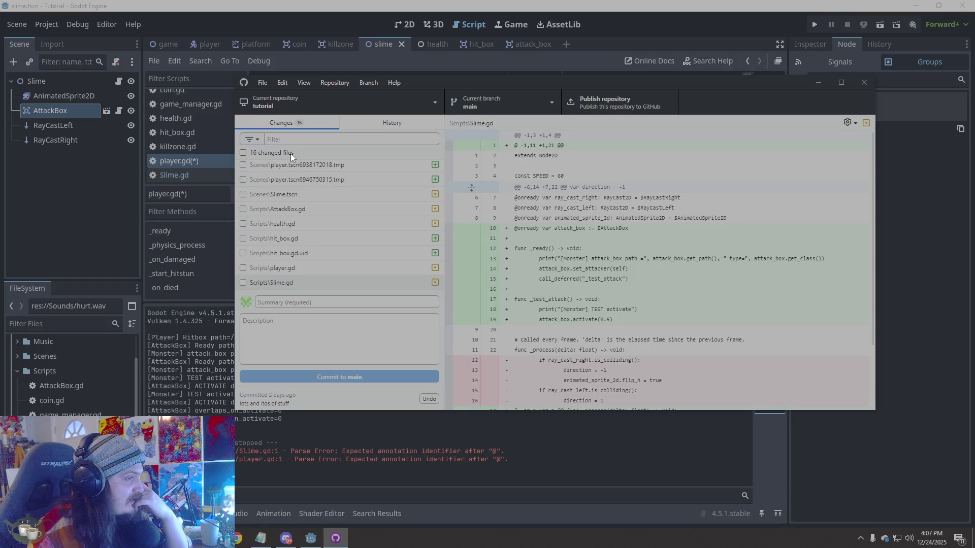
click(386, 121)
click(307, 127)
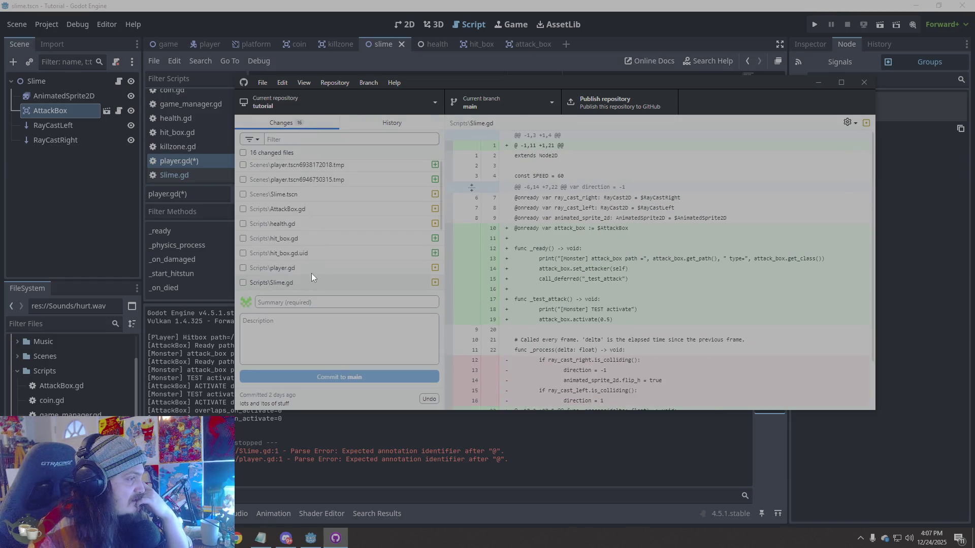
- Step through the player.gd, hit_box, health.gd, temporary player.tscn and Slime.tscn diffs, ending on Slime.tscn
click(280, 269)
click(286, 258)
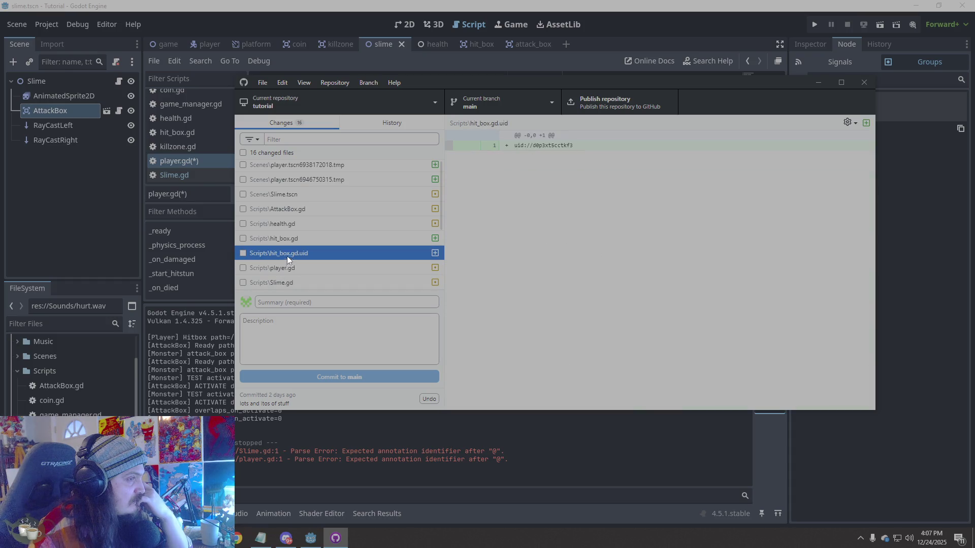
click(298, 239)
click(307, 223)
click(318, 194)
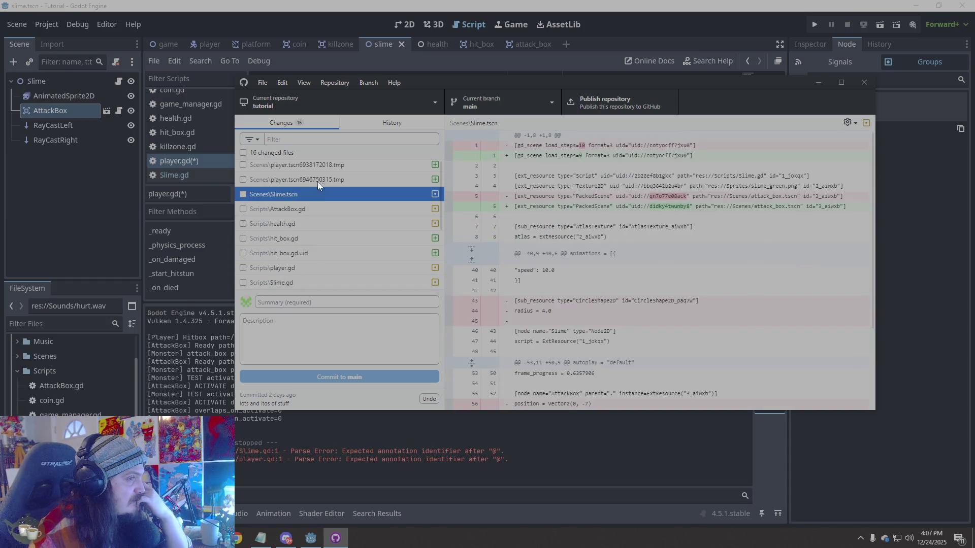
click(320, 179)
click(321, 165)
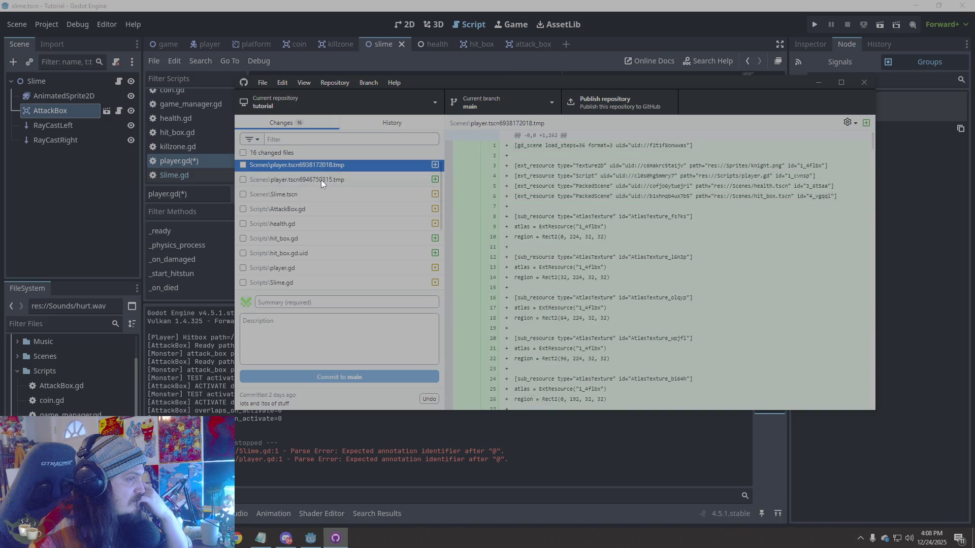
click(321, 180)
click(318, 193)
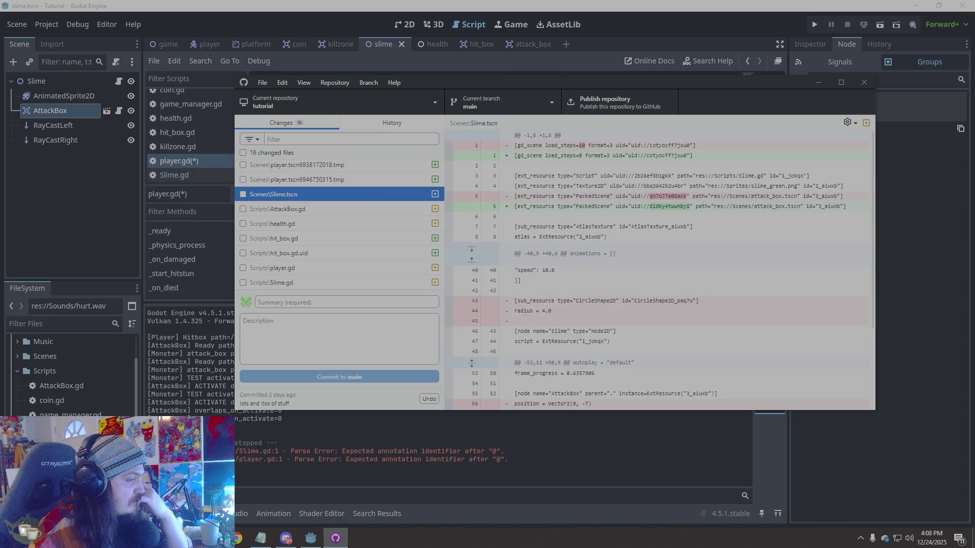
scroll(660, 269, down, 3)
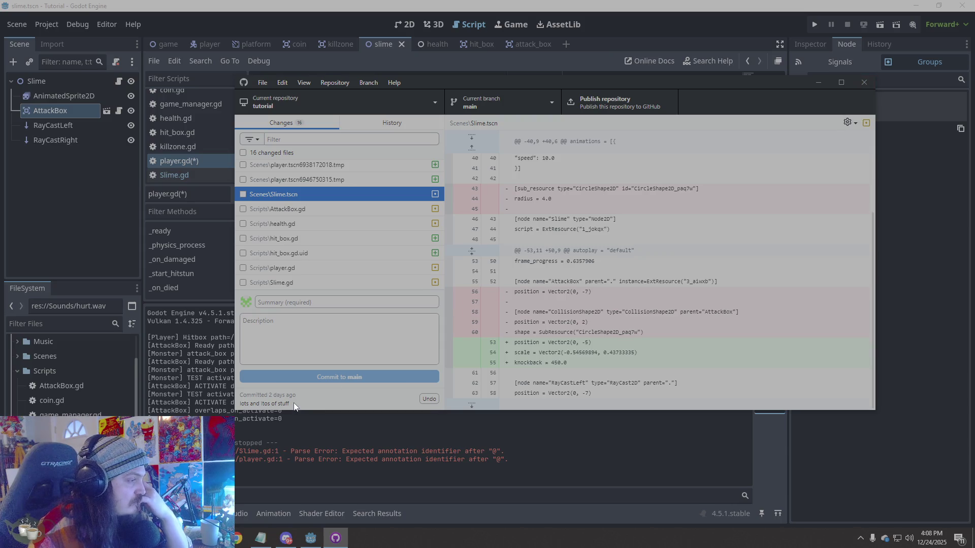
mouse_move(271, 395)
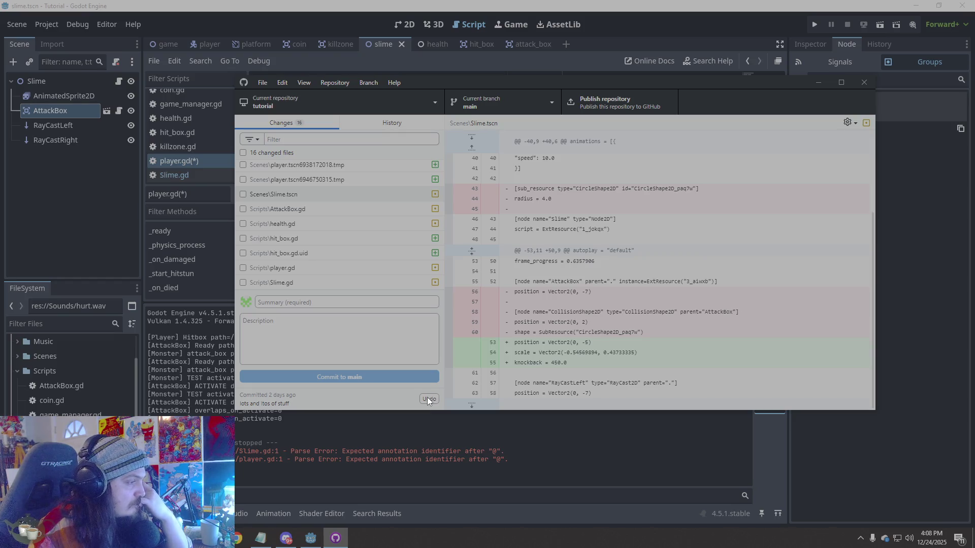
- Undo the latest commit, confirming despite the pending changes
click(378, 326)
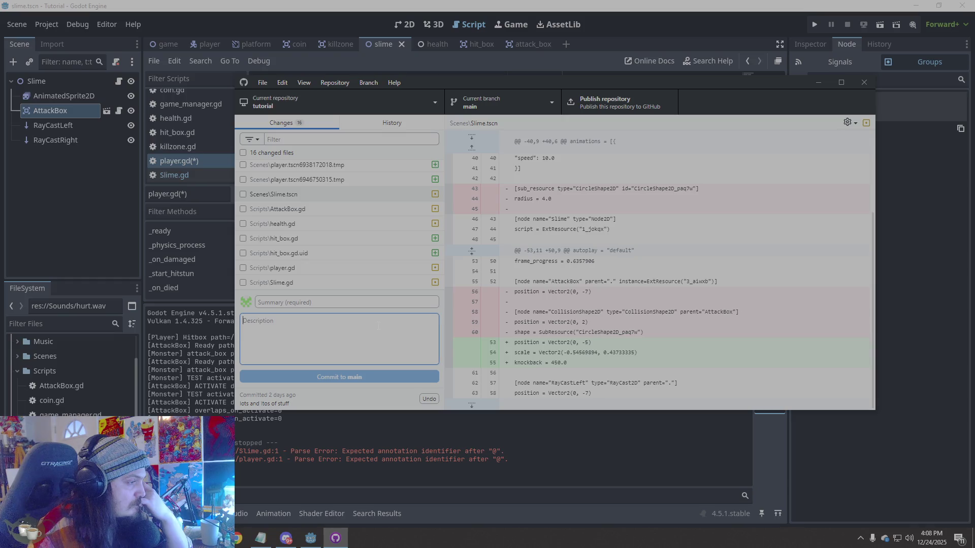
click(427, 398)
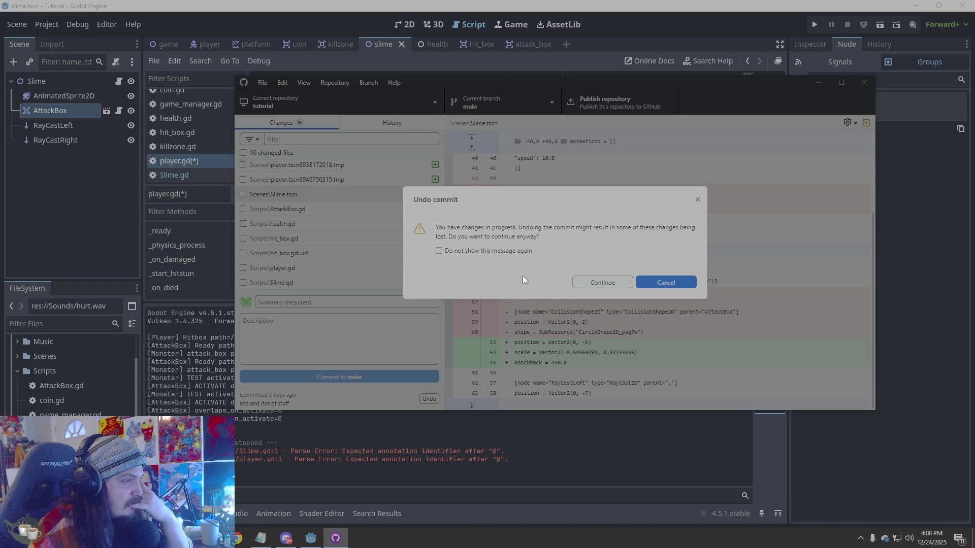
click(598, 278)
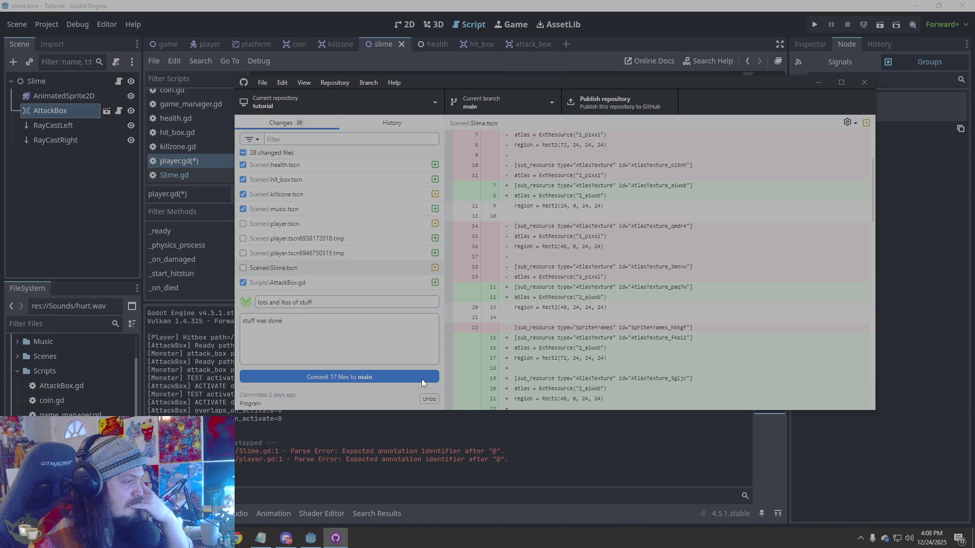
- Recommit the 17 checked files to main and bring up the repository history
click(384, 329)
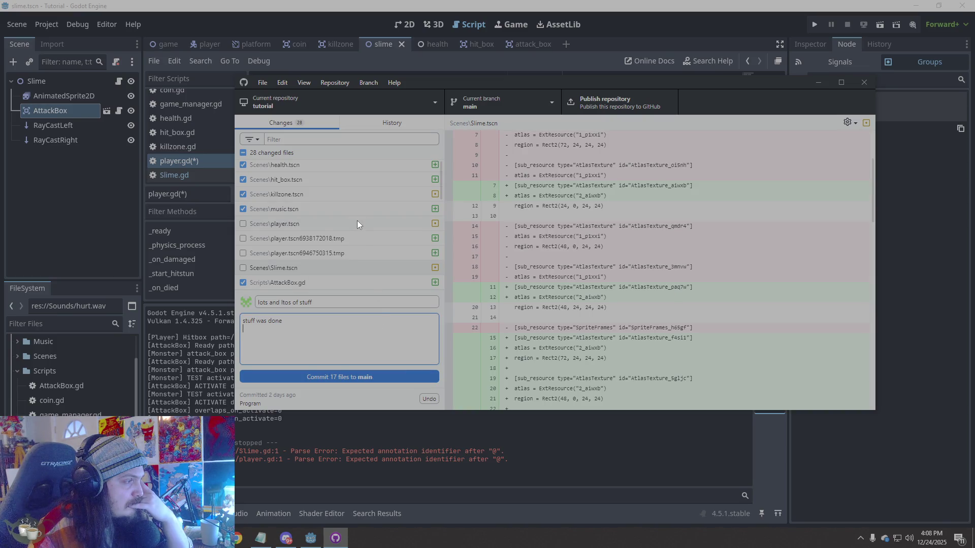
click(346, 379)
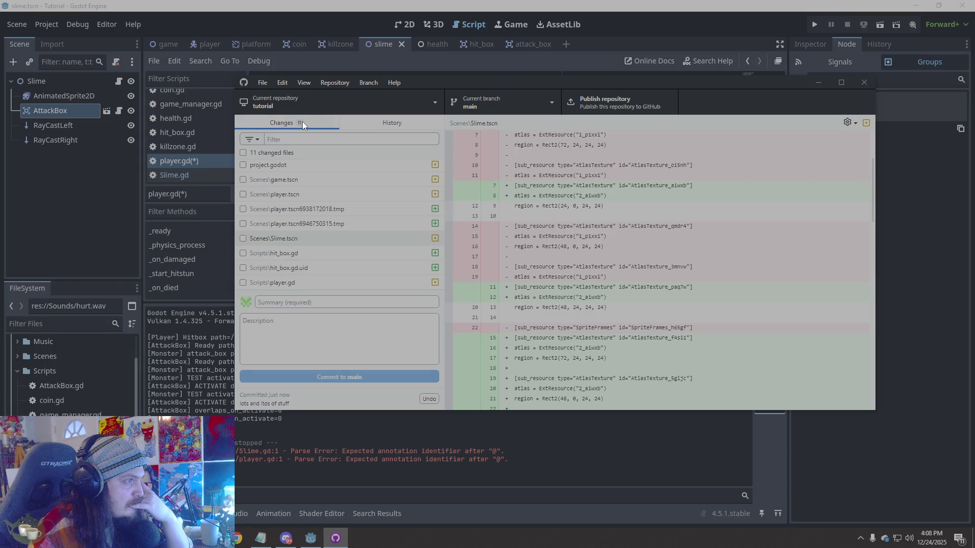
click(377, 124)
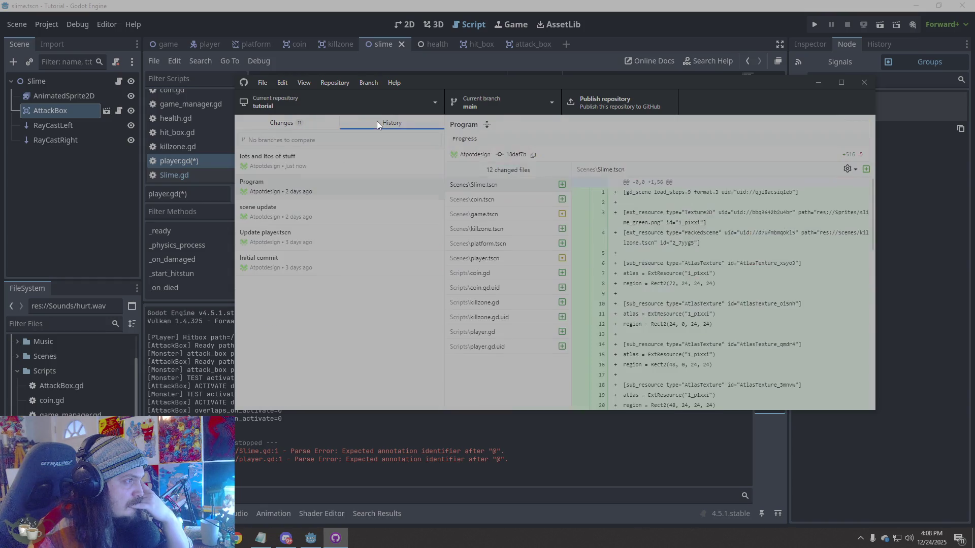
- Inspect the 17 files in the new commit, then return to the uncommitted changes list
click(288, 163)
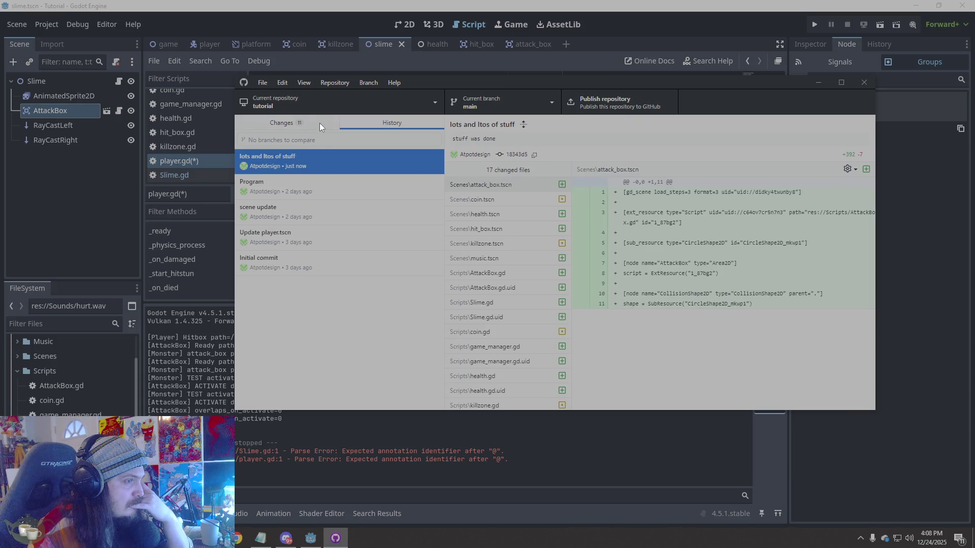
scroll(489, 334, down, 1)
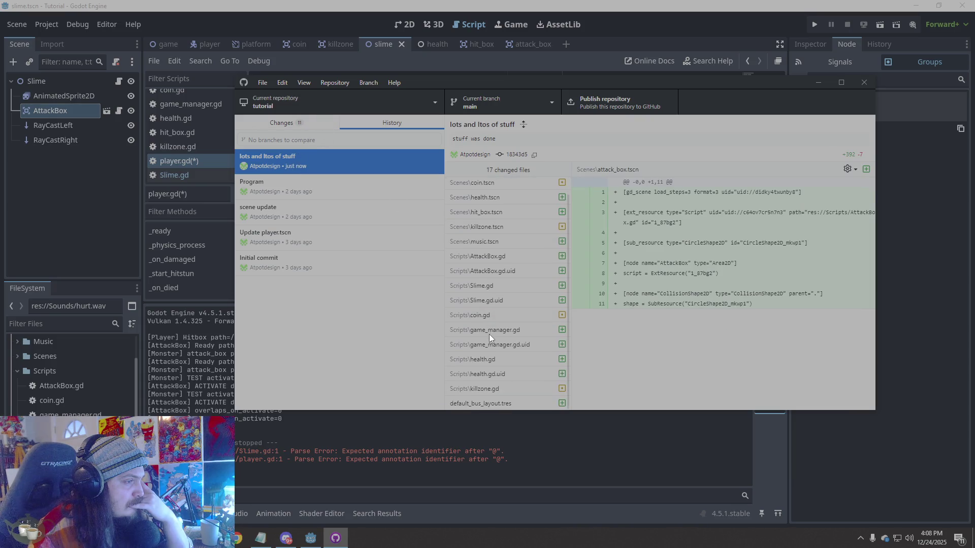
click(288, 121)
scroll(313, 258, up, 2)
scroll(313, 257, down, 2)
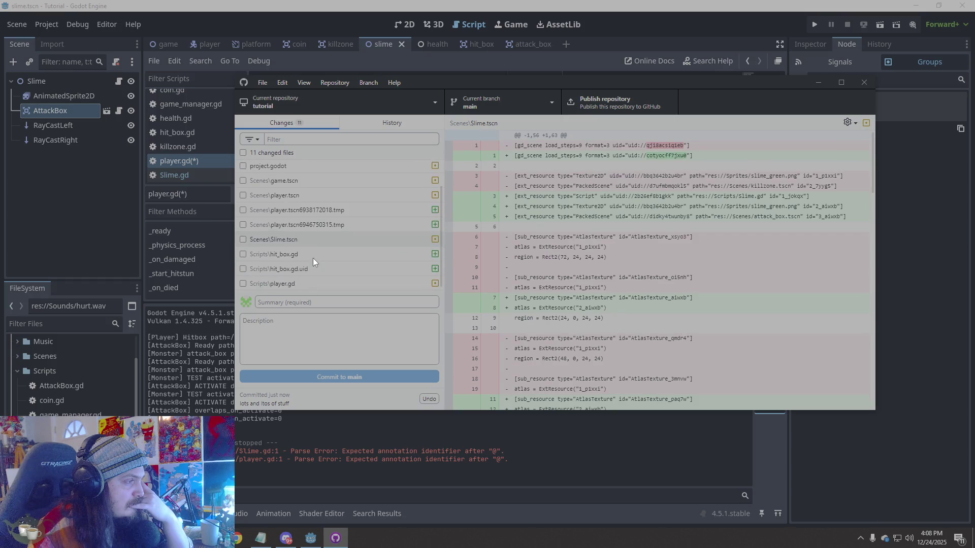
- Review the player.gd, hit_box.gd.uid, attack_box.gd, attack_box.gd.uid and project.godot diffs
click(304, 278)
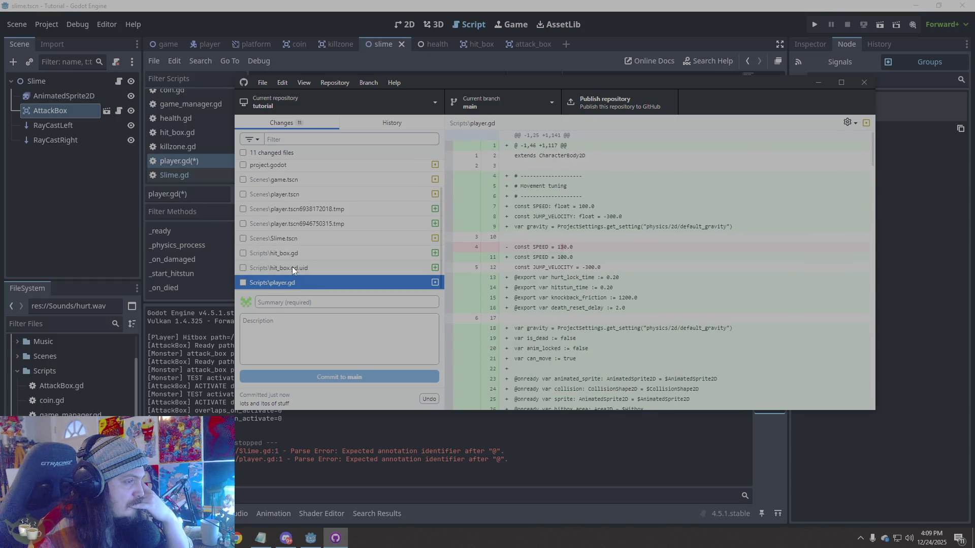
click(291, 267)
scroll(365, 227, up, 2)
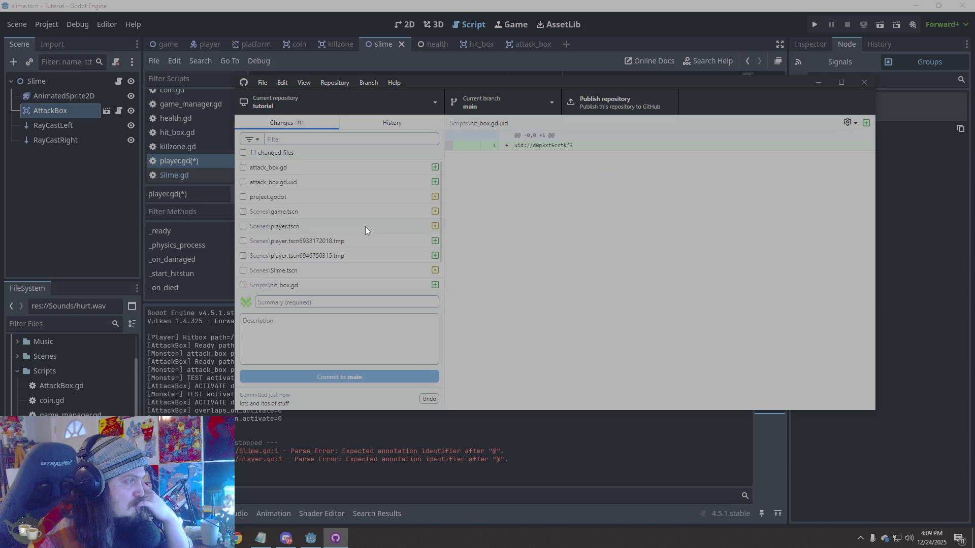
click(312, 161)
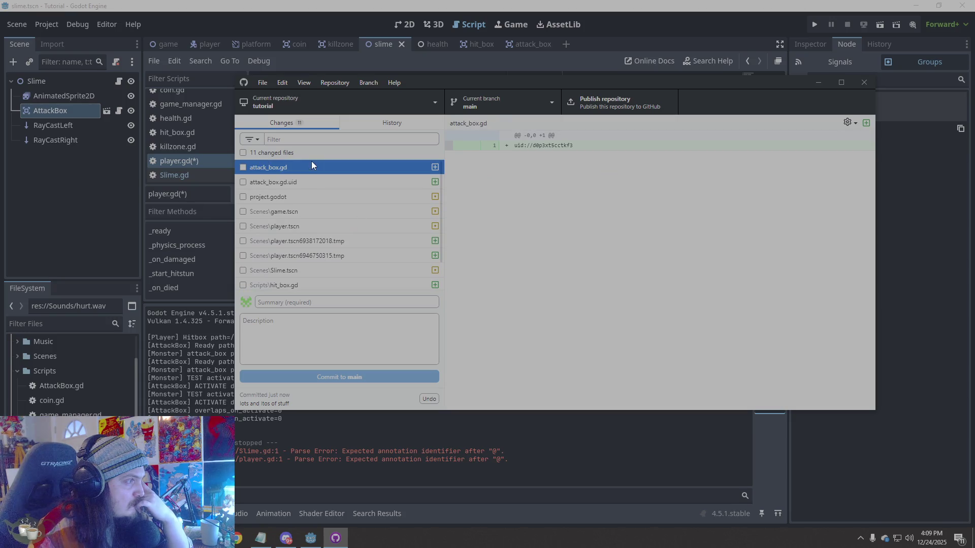
click(310, 180)
click(303, 198)
- Review the temporary player scene, Slime.tscn, hit_box.gd and player.gd diffs, then close GitHub Desktop
scroll(309, 219, down, 2)
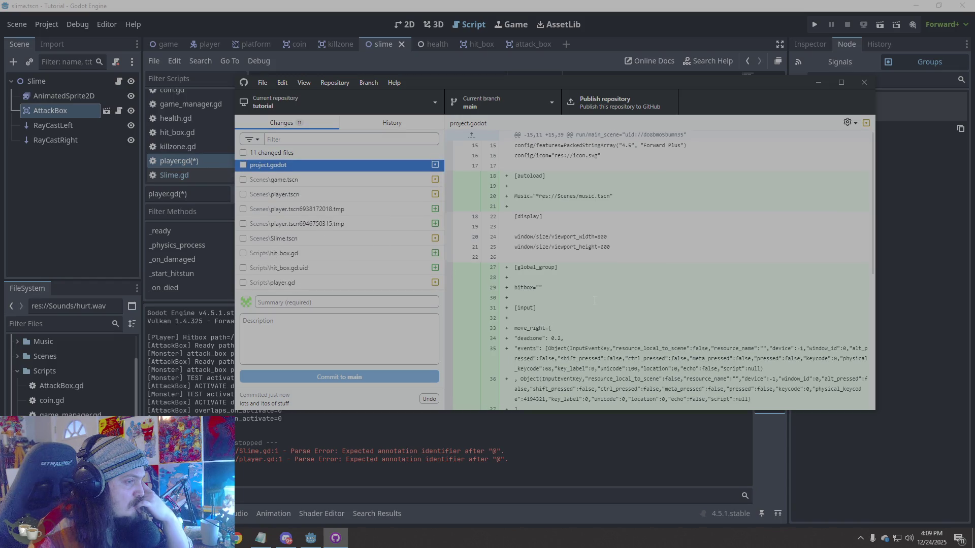
scroll(610, 253, down, 5)
click(325, 224)
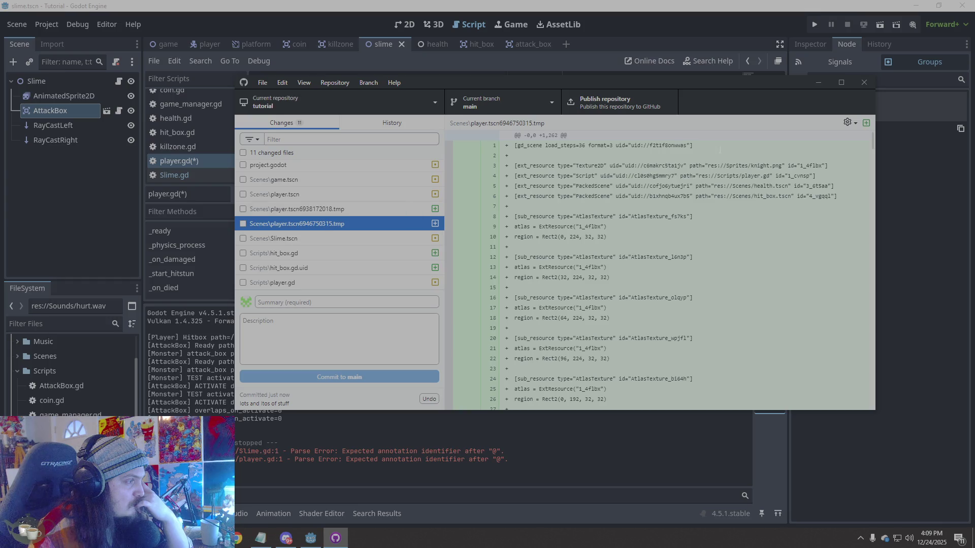
click(301, 238)
click(297, 251)
click(289, 282)
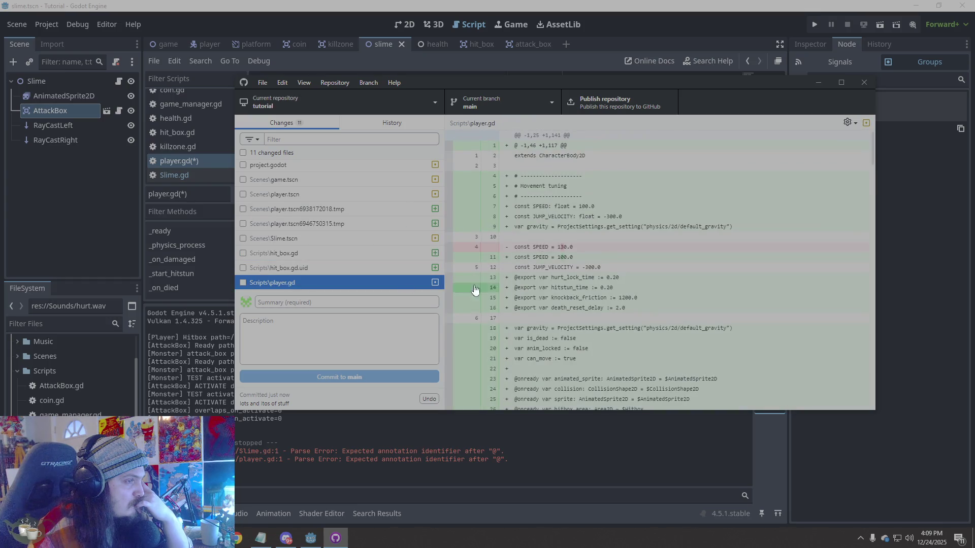
scroll(609, 269, down, 5)
scroll(612, 305, up, 5)
click(863, 84)
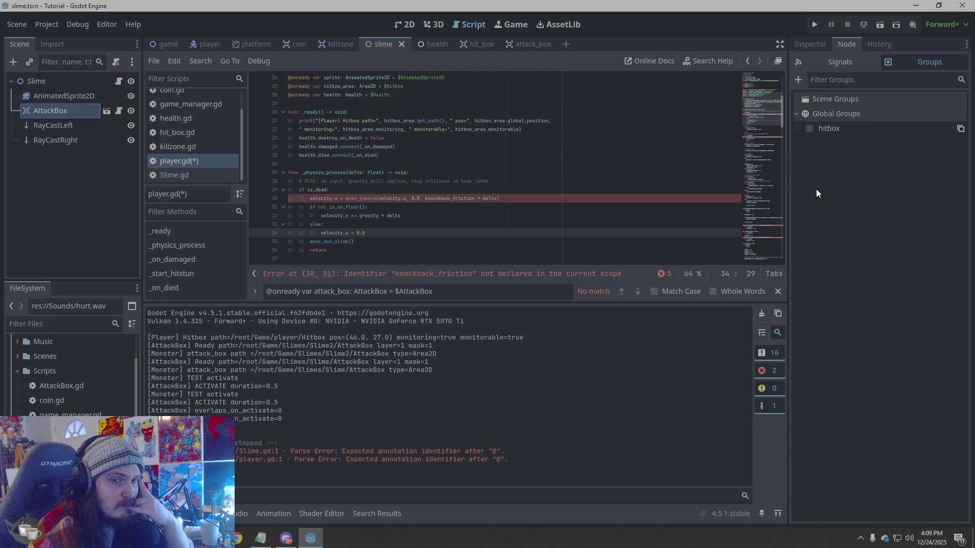
- Back in Godot, browse the Scene and Project menus without choosing anything
click(823, 323)
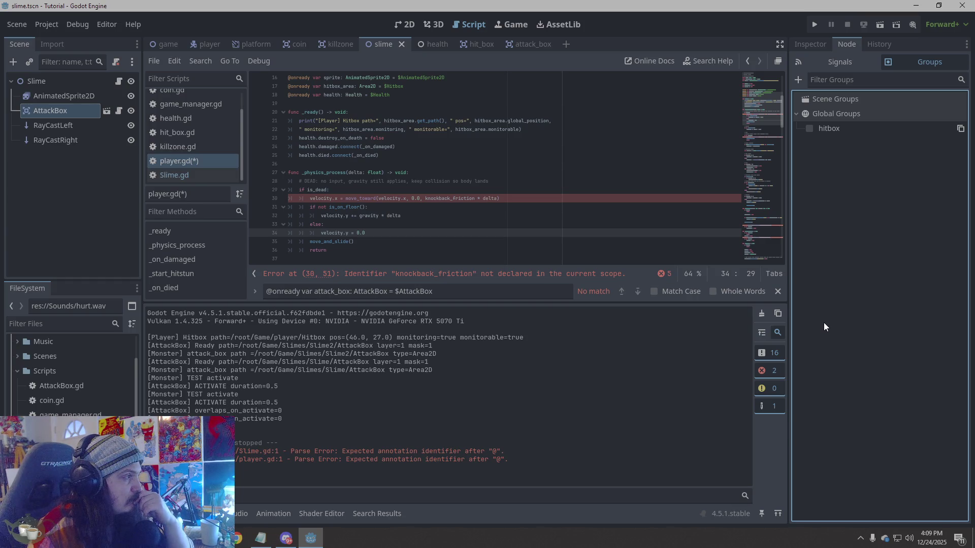
click(14, 21)
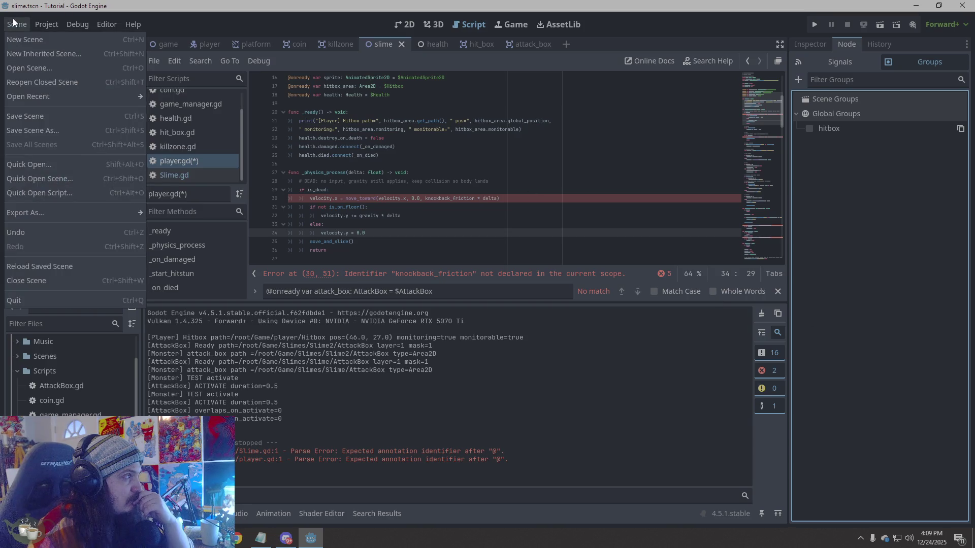
click(46, 24)
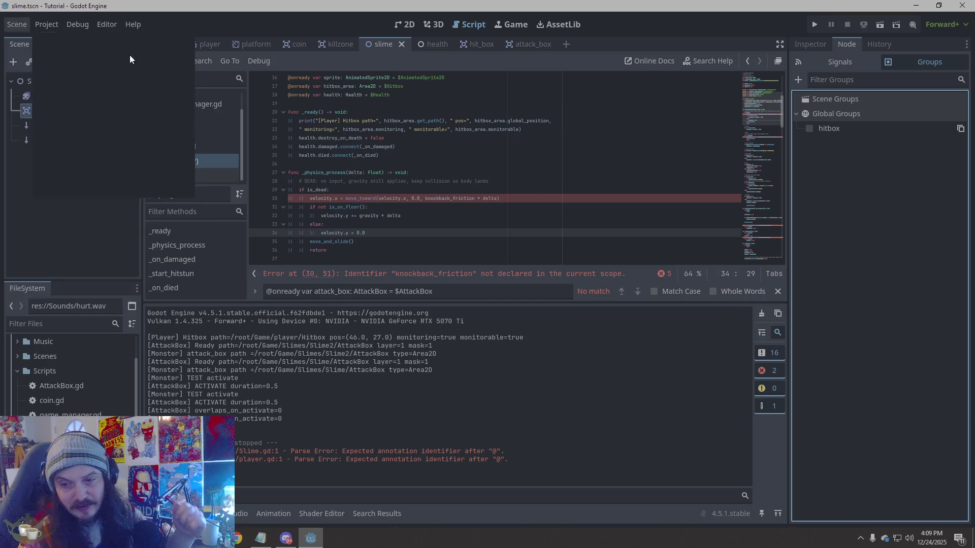
click(46, 24)
key(Escape)
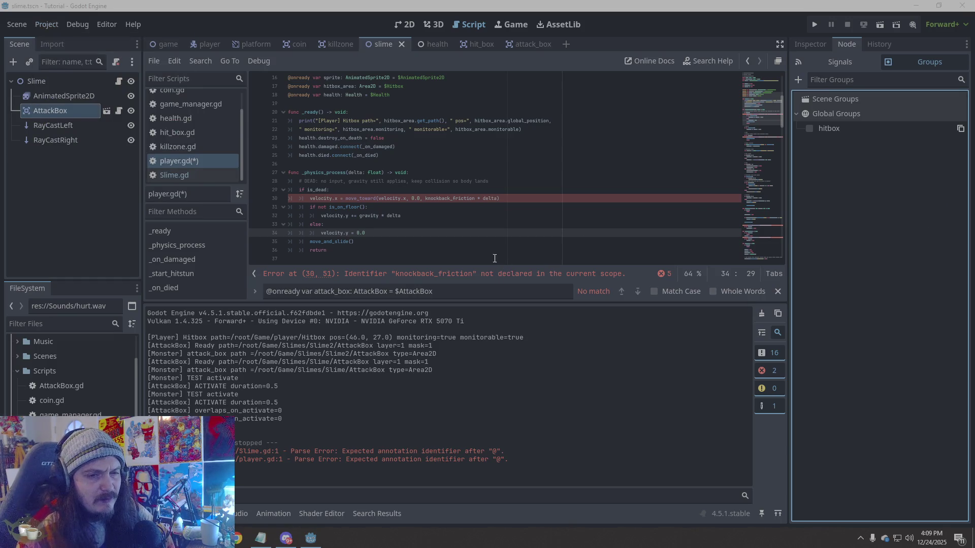
- Reopen and close the Scene menu, then deselect the AttackBox node
click(7, 23)
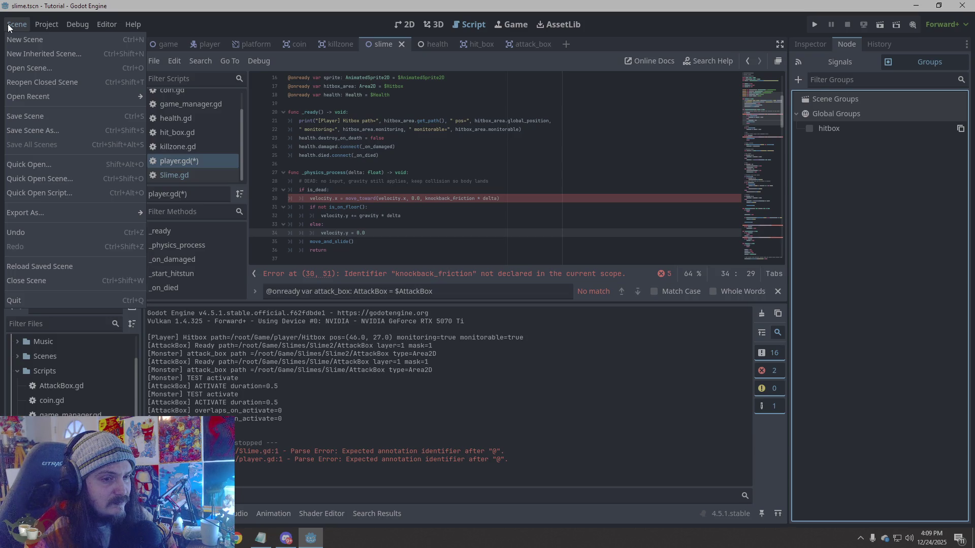
click(8, 23)
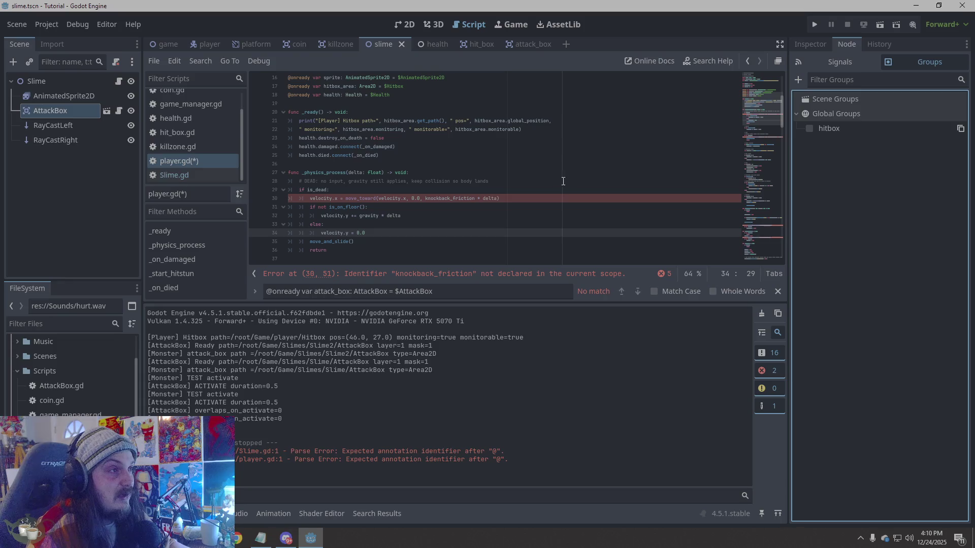
click(81, 190)
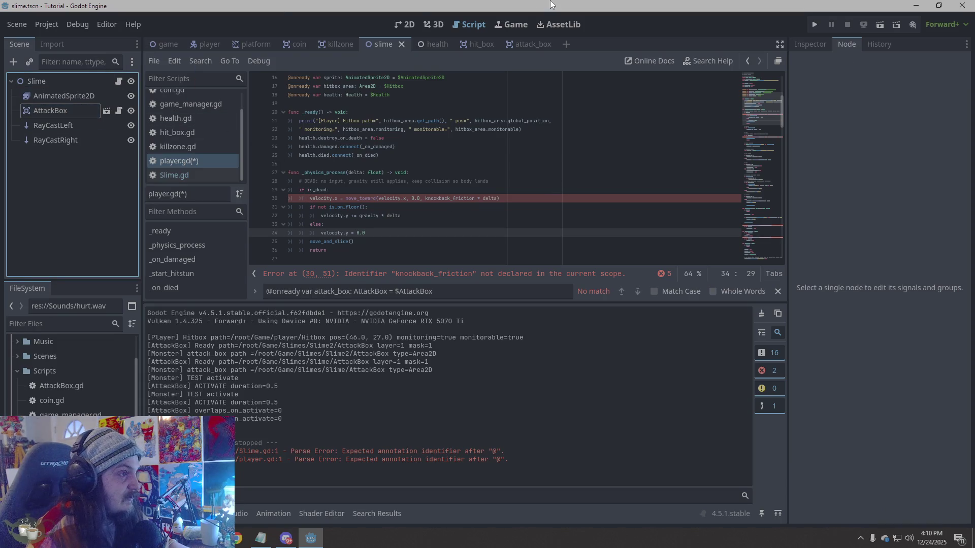
- Quit Godot without saving player.gd
click(962, 5)
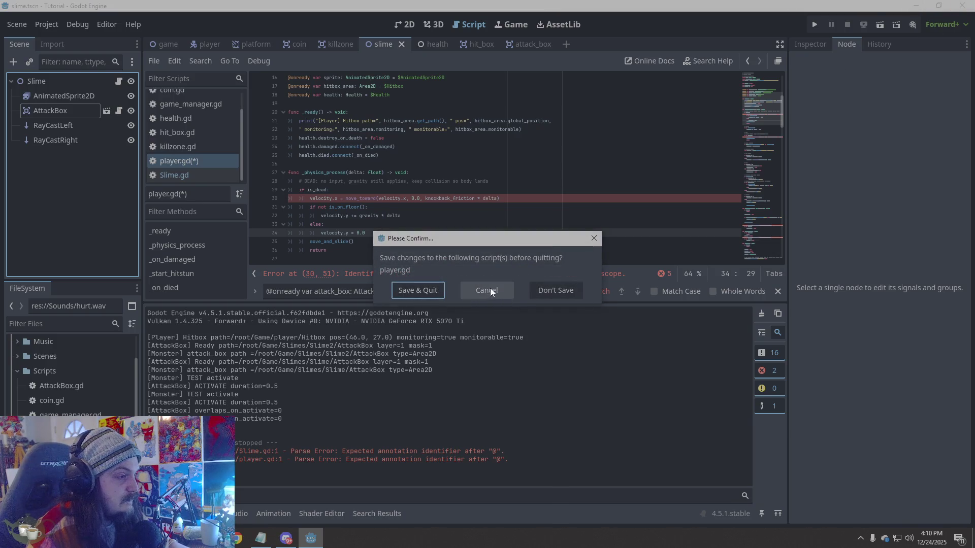
click(556, 288)
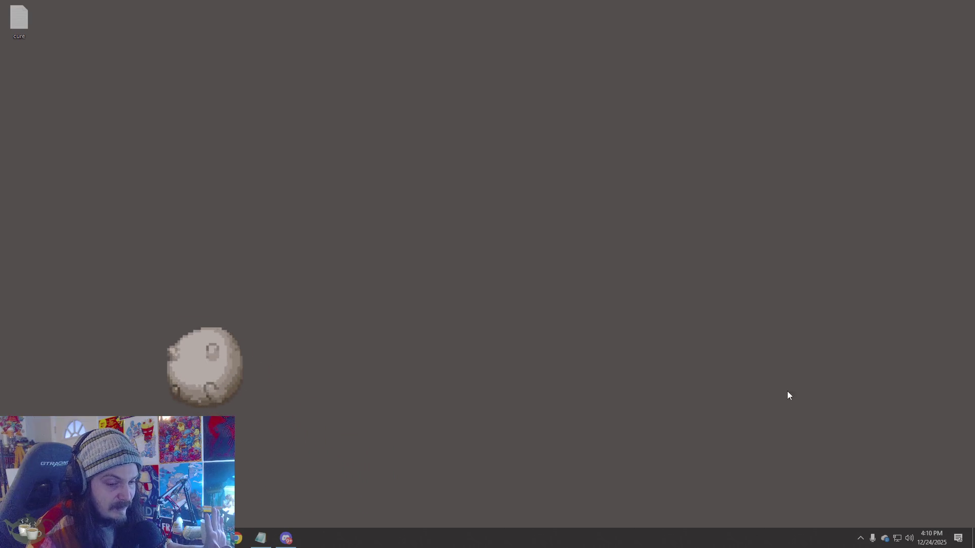
key(super)
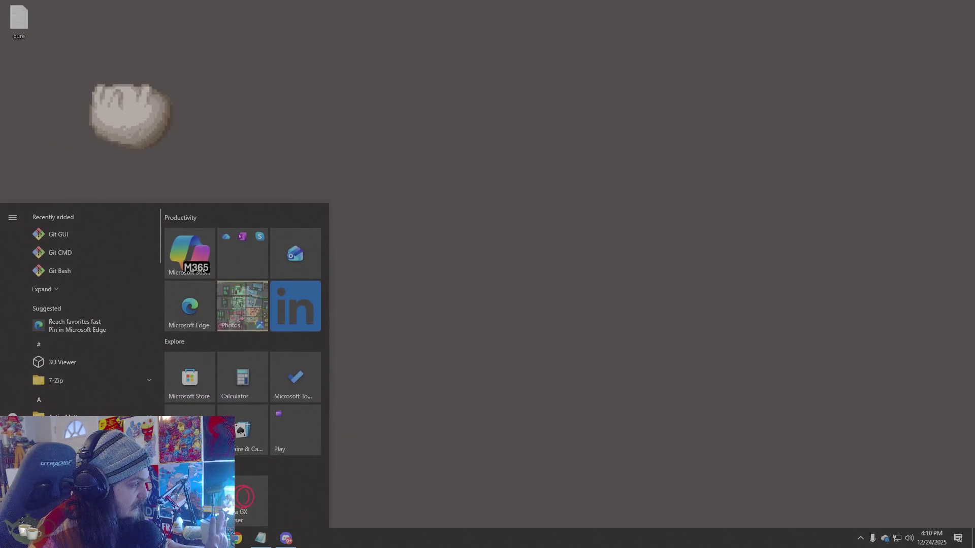
click(405, 426)
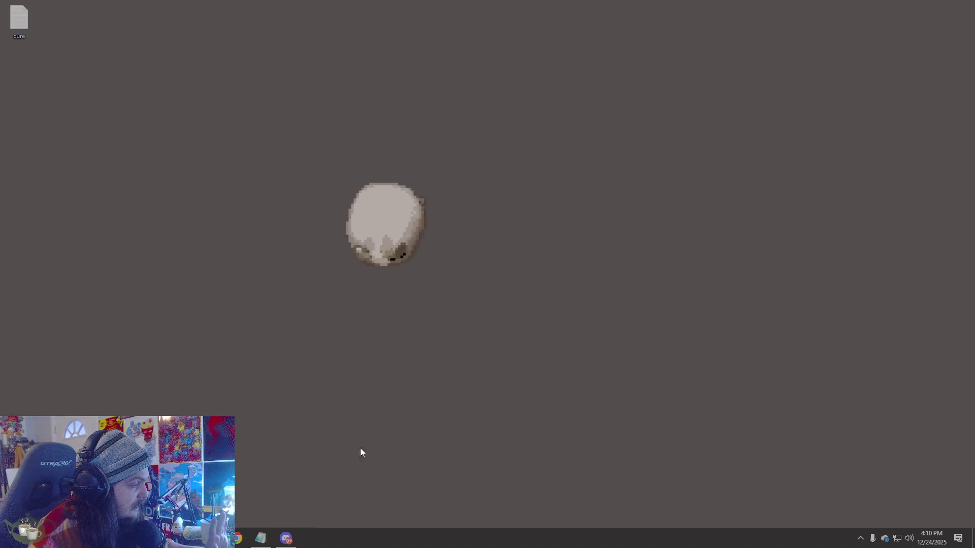
- Relaunch Godot by searching 'godo' and open the Tutorial project
key(super)
text(godo)
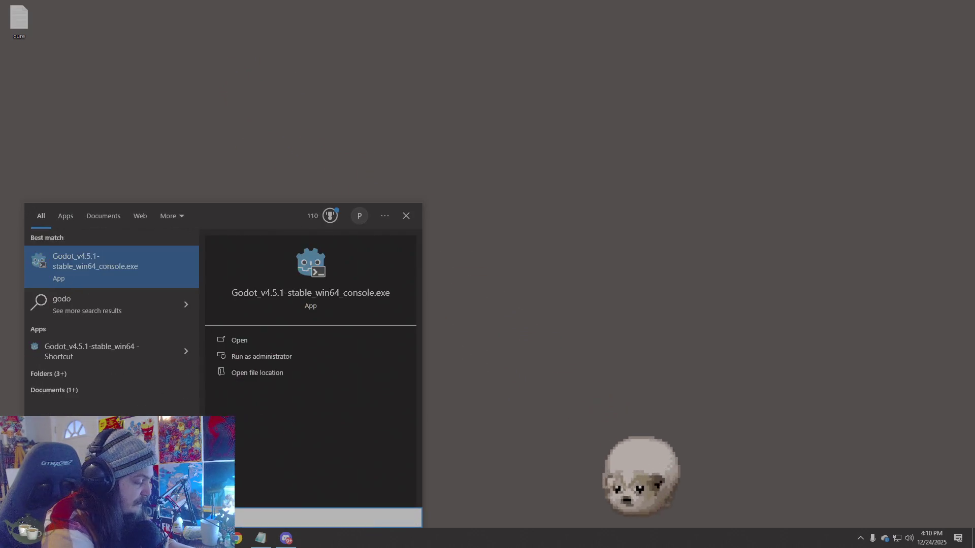
key(Return)
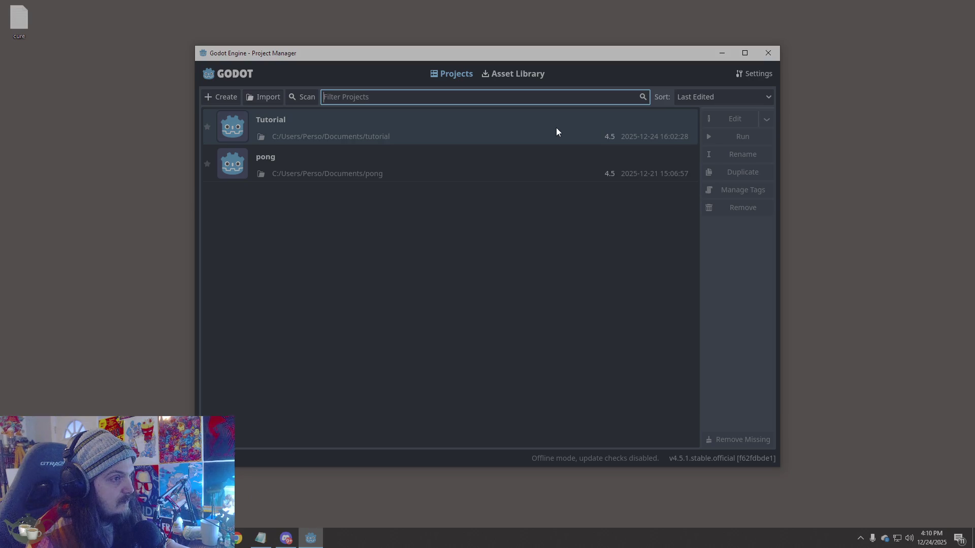
double_click(555, 127)
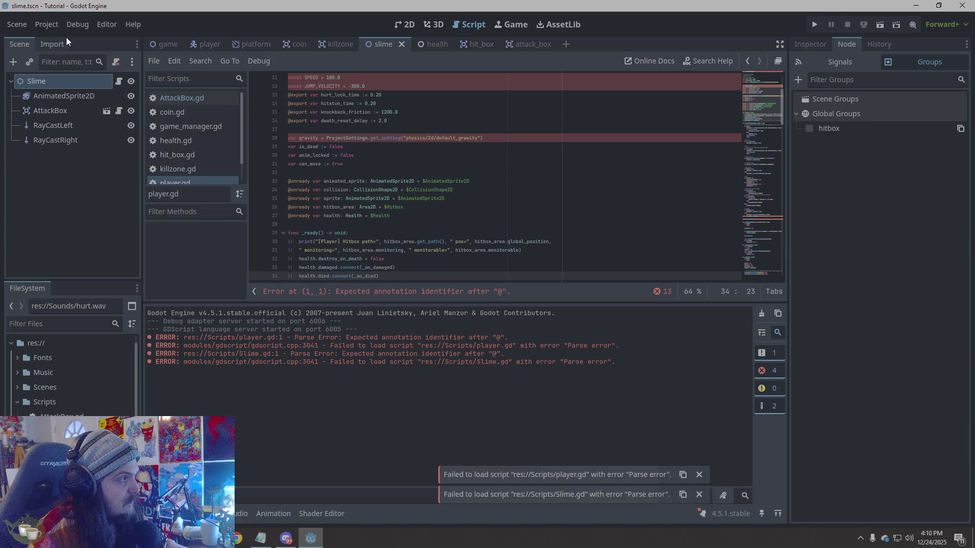
- Browse the game, hit_box and attack_box scene tabs, then close the Godot editor
click(167, 44)
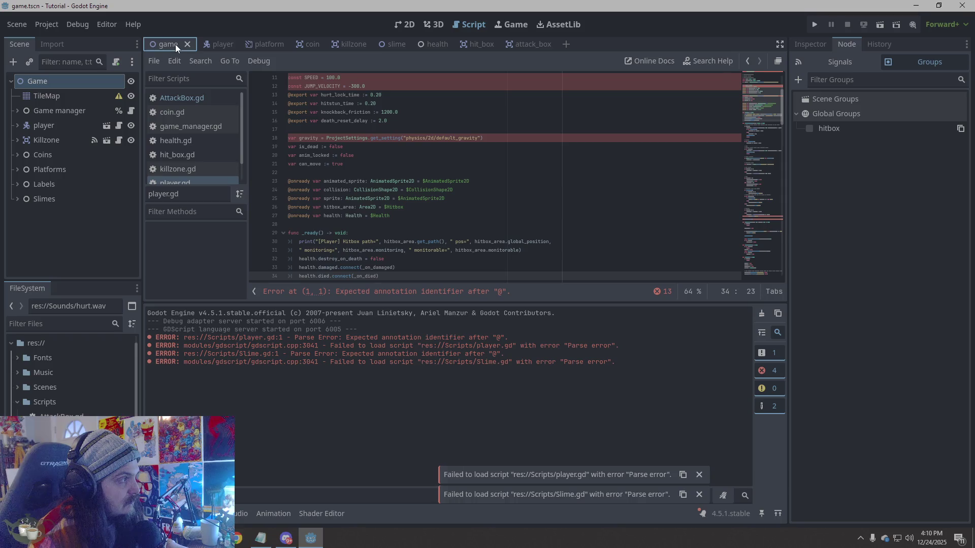
click(483, 43)
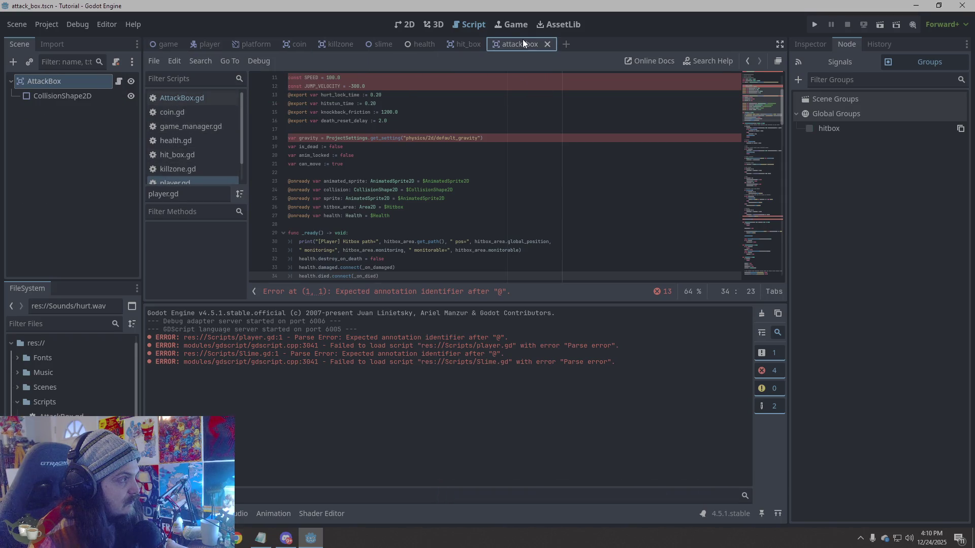
click(523, 42)
click(70, 82)
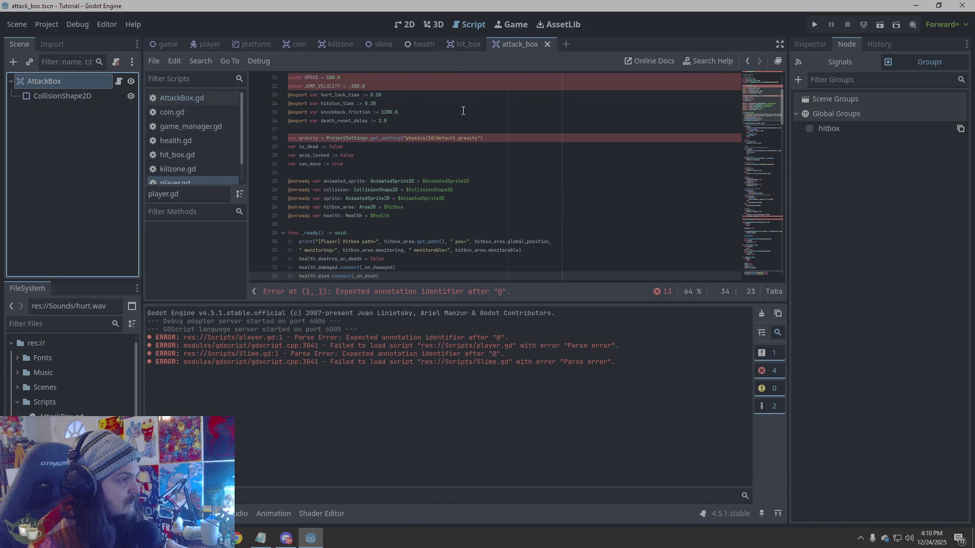
click(503, 45)
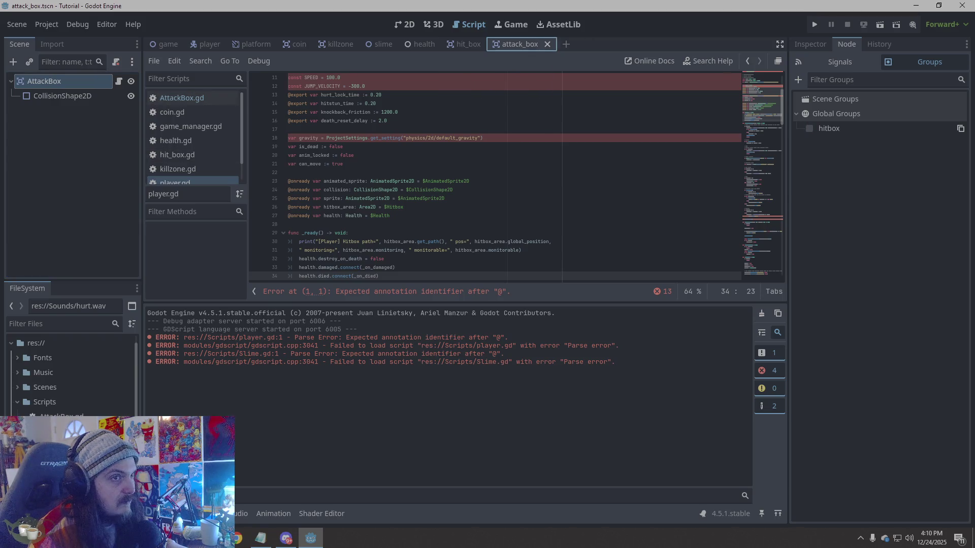
click(961, 6)
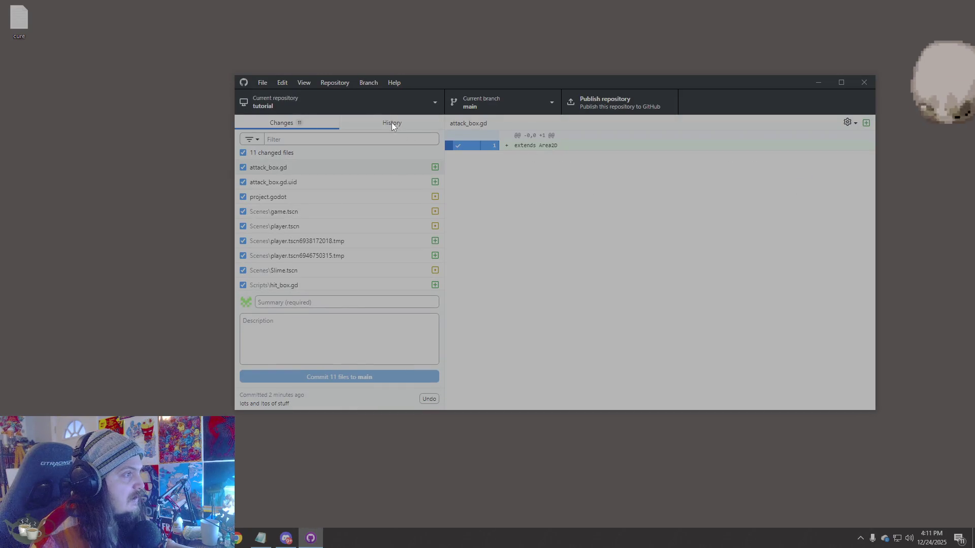
- Select the latest commit 'lots and ltos of stuff' in History and dismiss its context menu
click(391, 122)
click(285, 157)
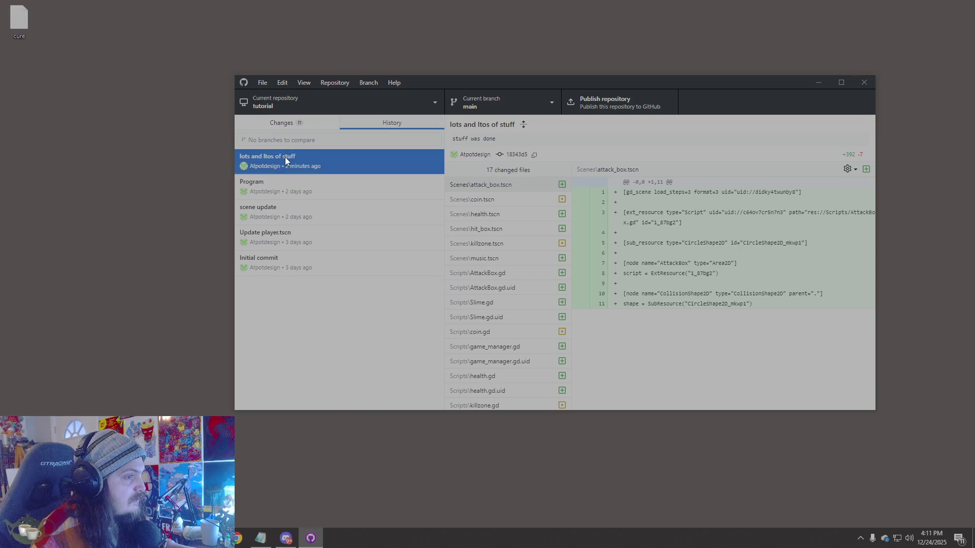
right_click(377, 165)
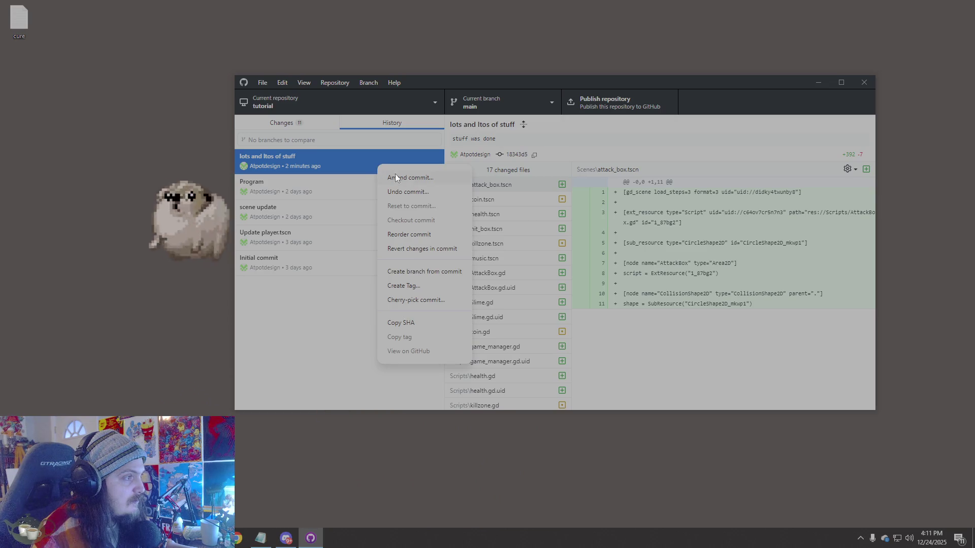
click(431, 178)
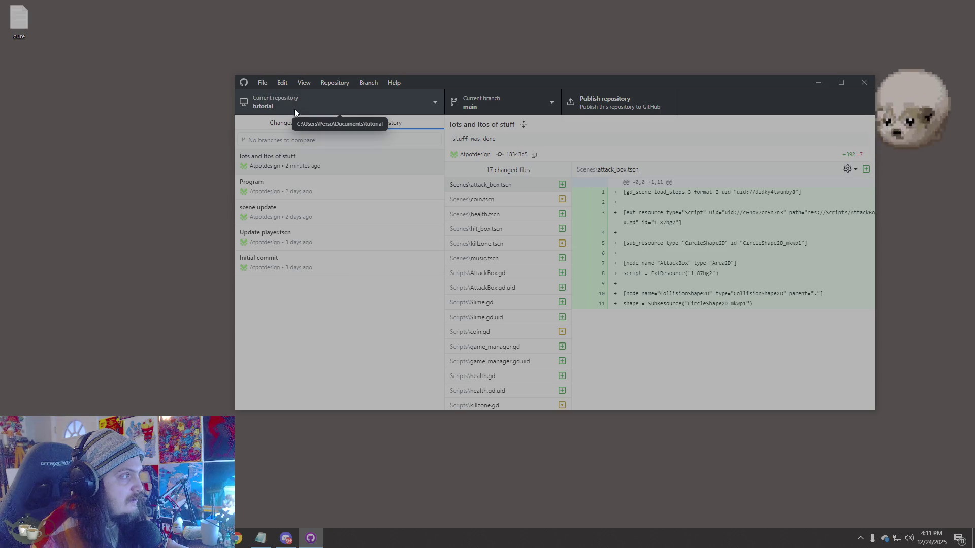
- Flip to Changes and back, reselect the latest commit, dismiss its menu, and close GitHub Desktop
click(266, 124)
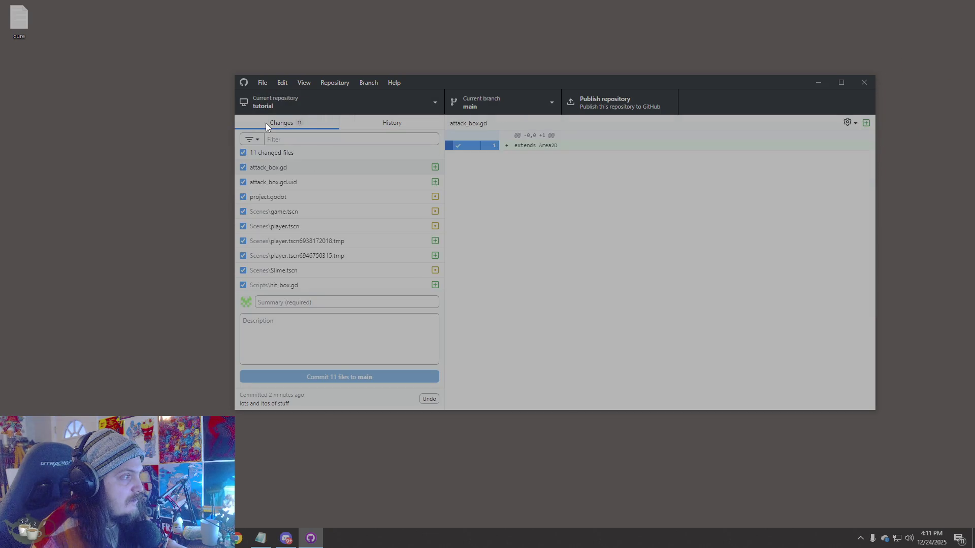
click(391, 124)
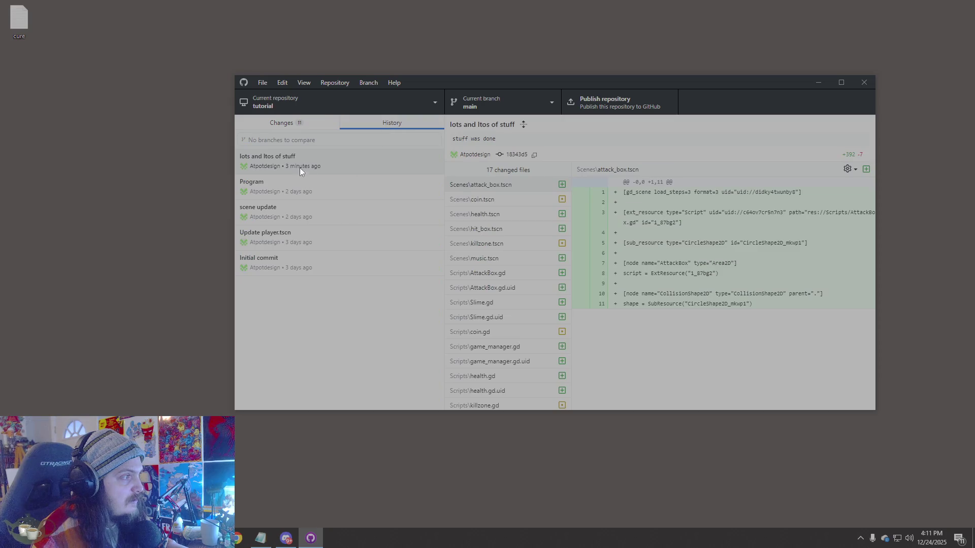
click(278, 161)
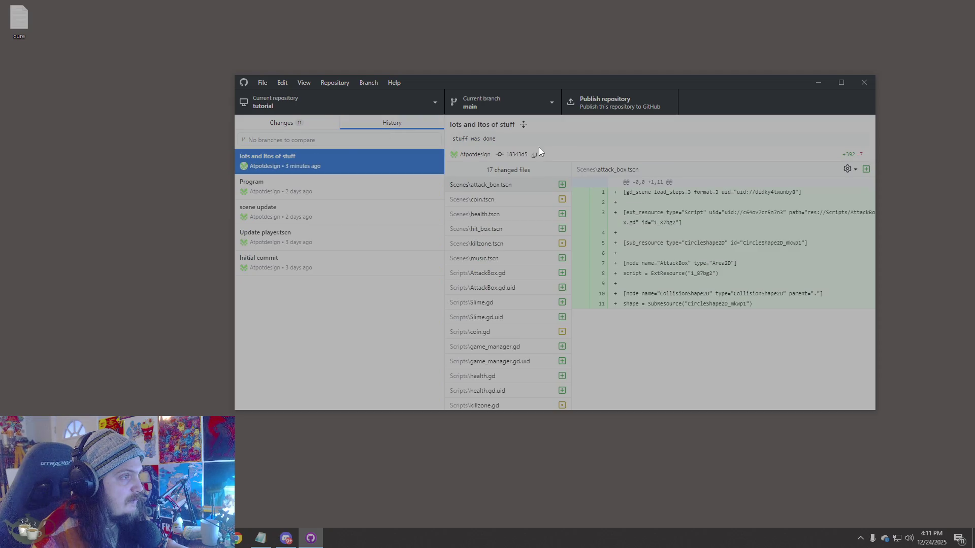
right_click(292, 165)
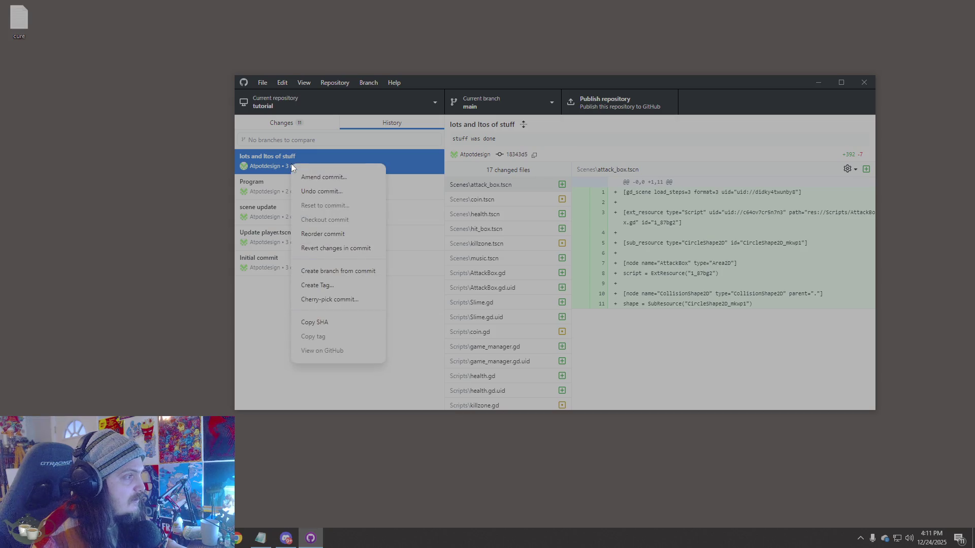
key(Escape)
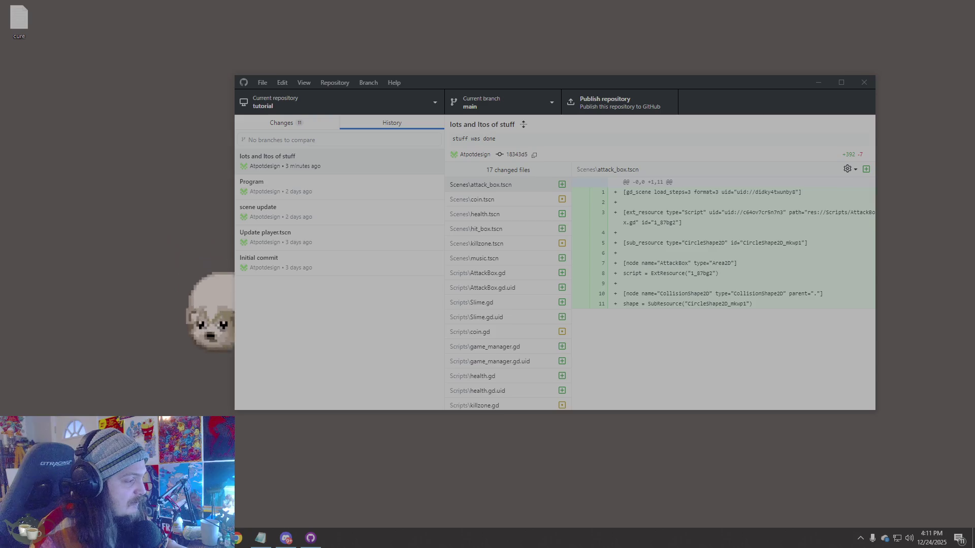
mouse_move(237, 537)
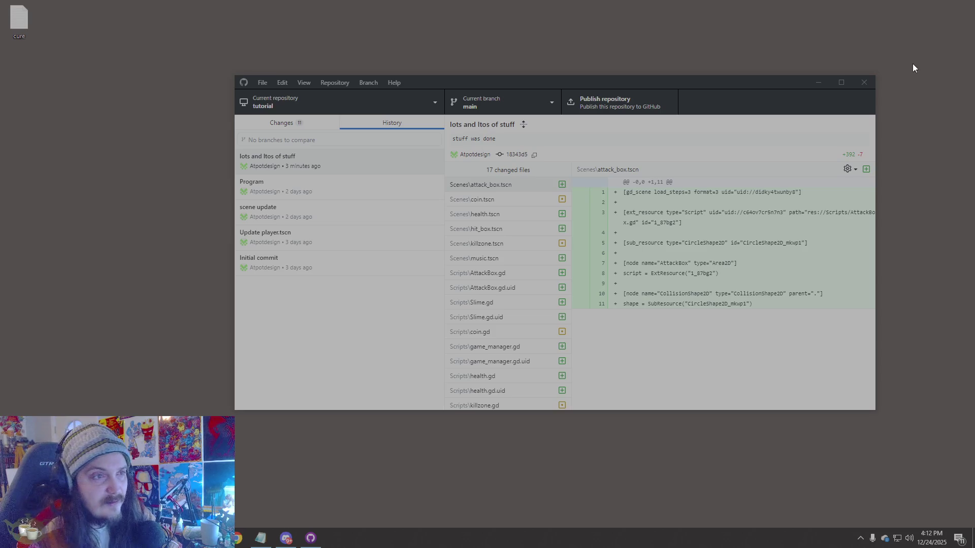
click(864, 83)
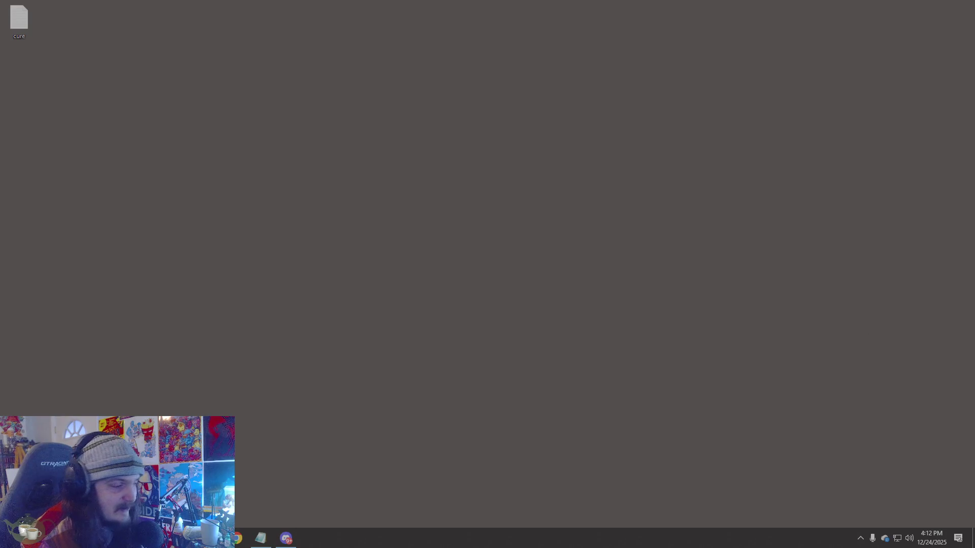
- Launch Vintage Story via a 'vintage retro' search, join the Eggpocolypse server, then switch away
key(super)
text(vintag)
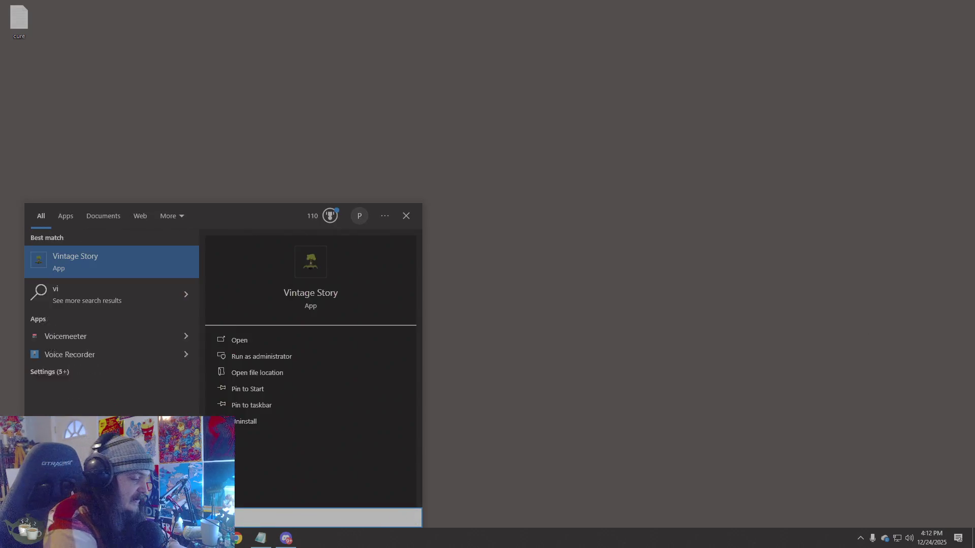
text(e retro)
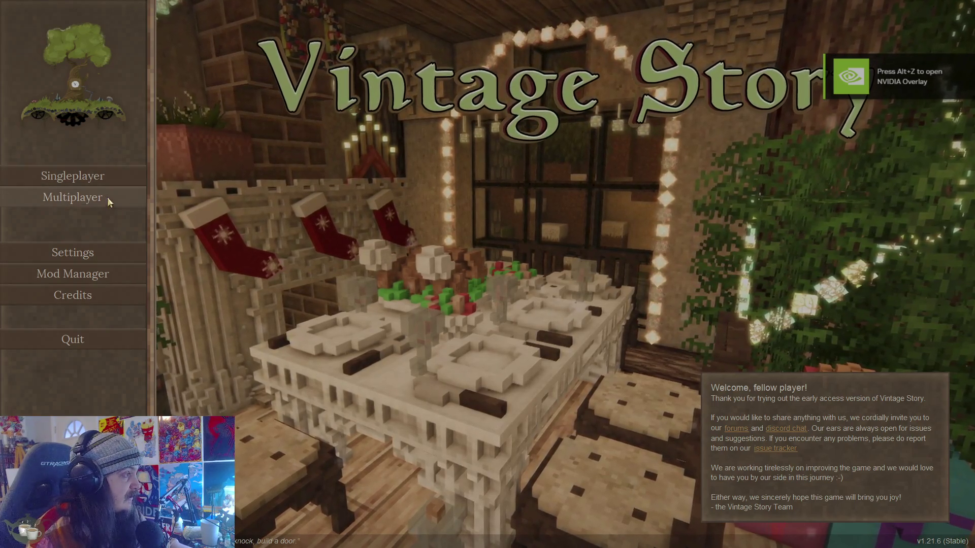
click(108, 196)
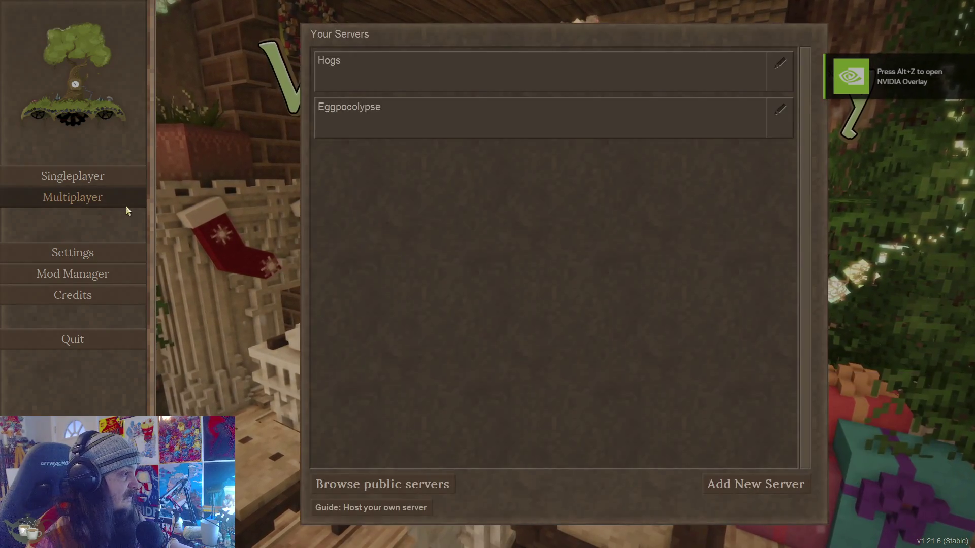
click(440, 110)
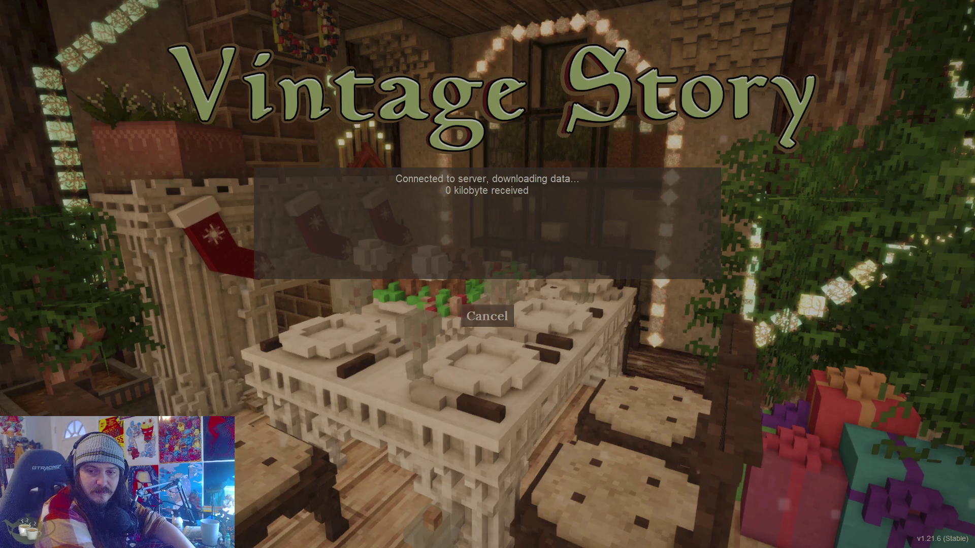
key(alt+Tab)
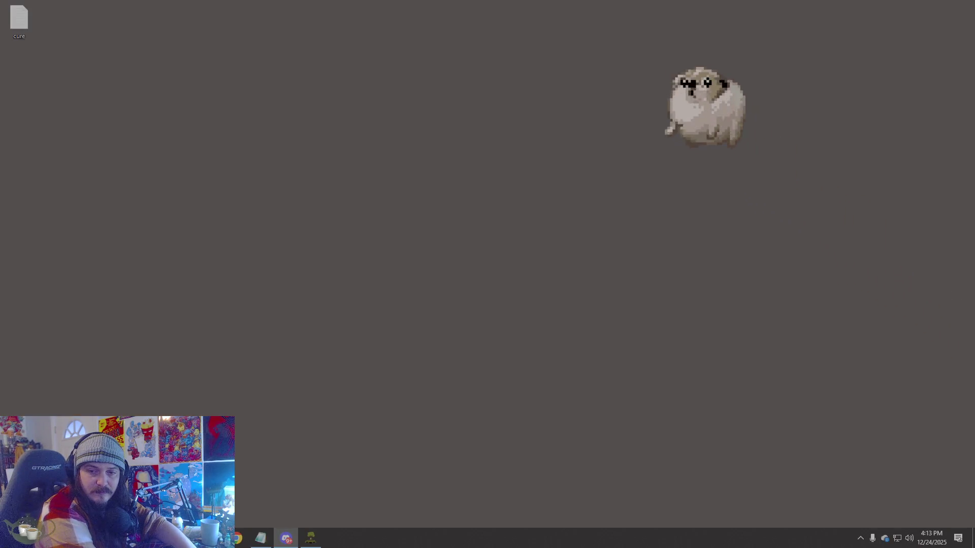
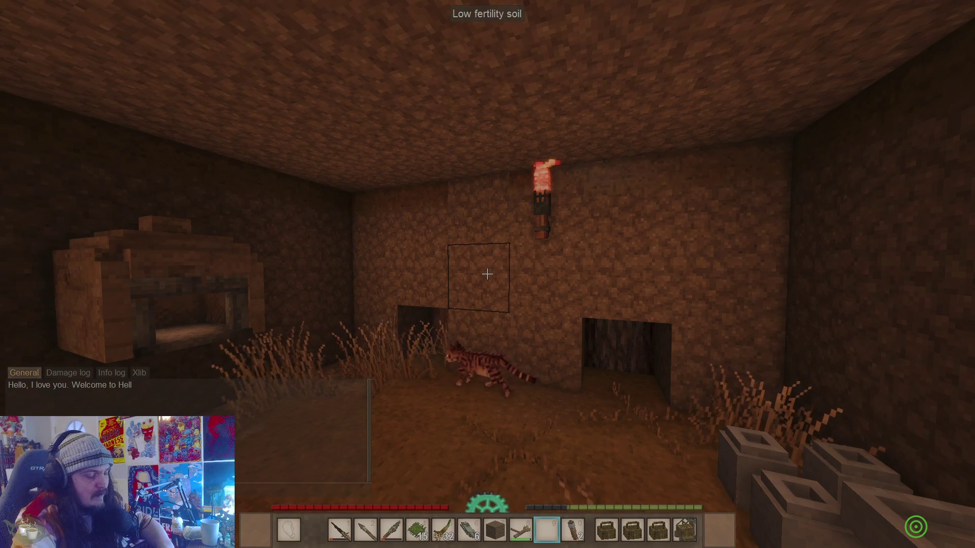
- Walk toward the clay molds and keep digging the targeted soil block
click(488, 274)
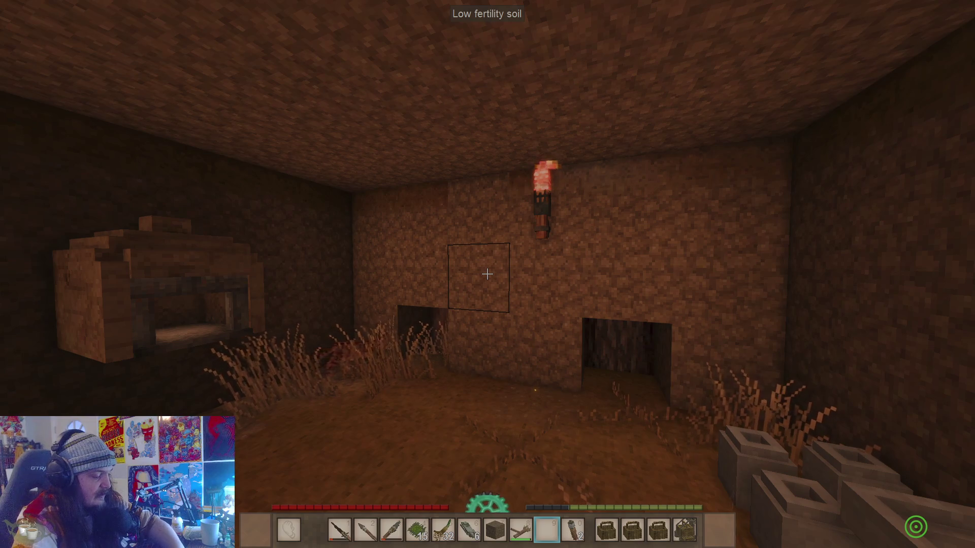
click(487, 274)
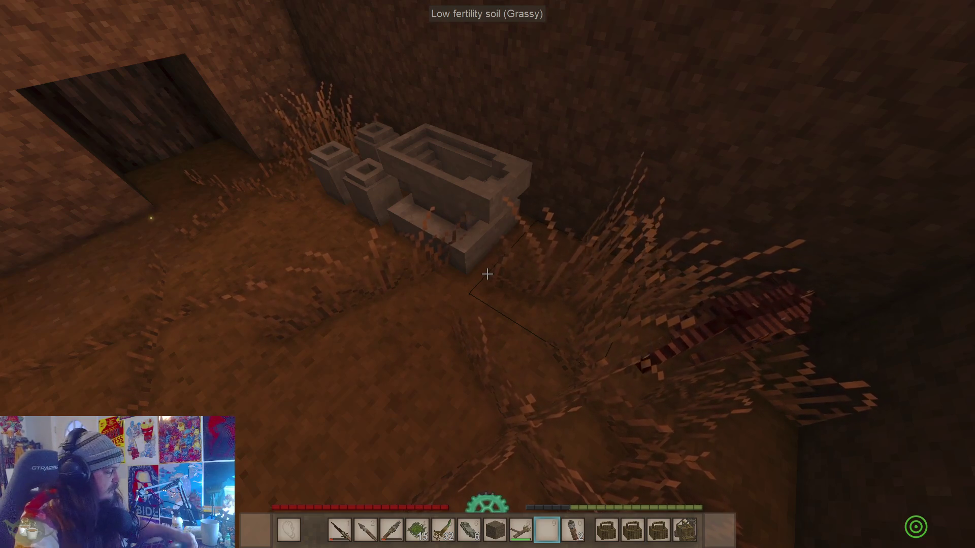
key(w)
key(w)
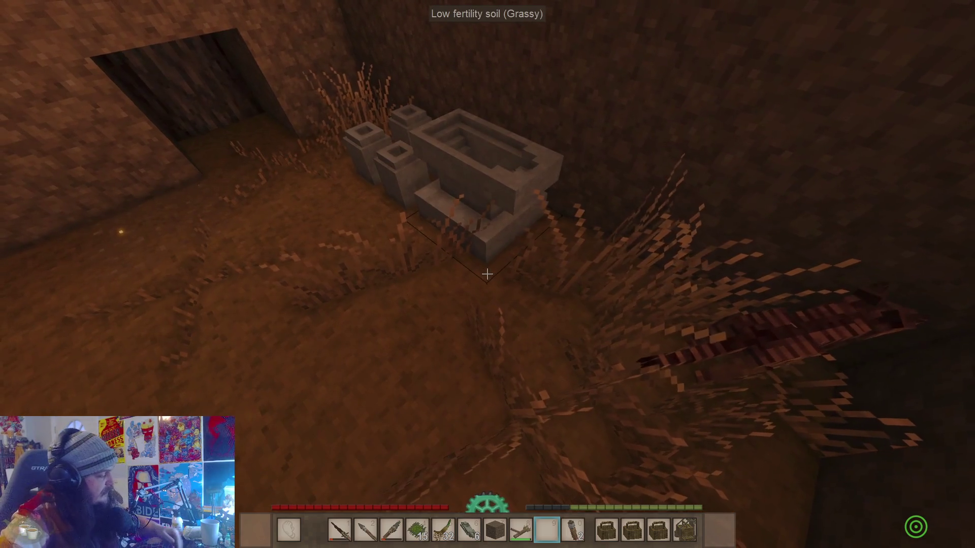
key(w)
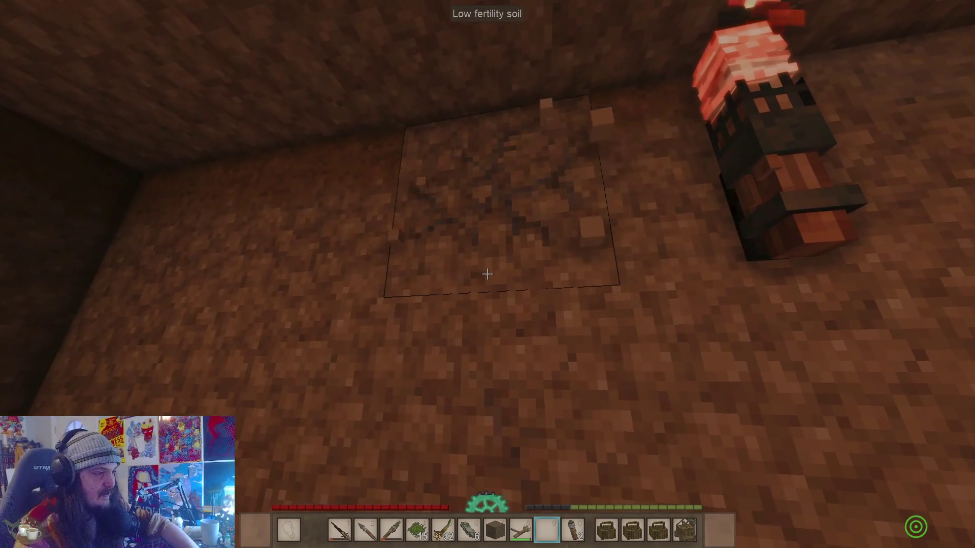
drag(487, 274, 487, 274)
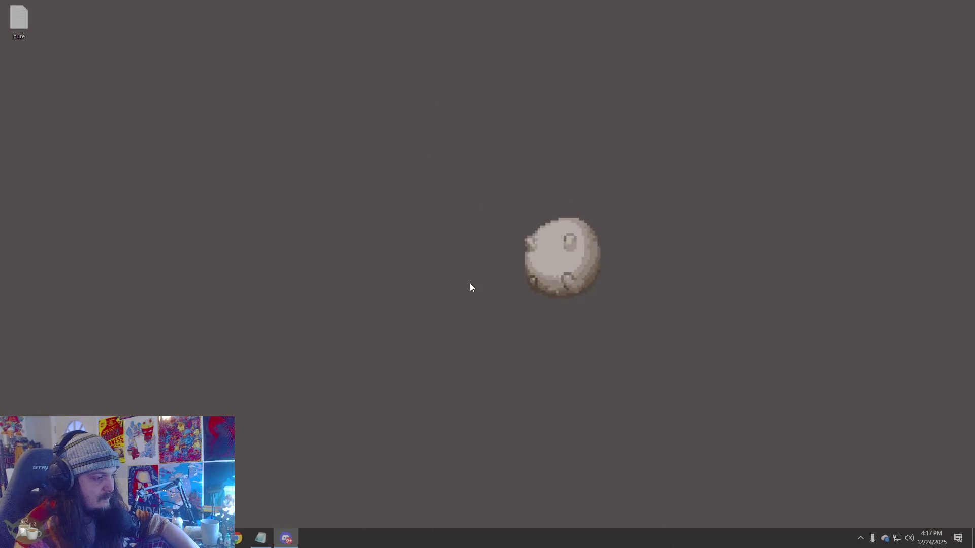
- Launch Vintage Story from Windows search using 'vintage'
key(super+s)
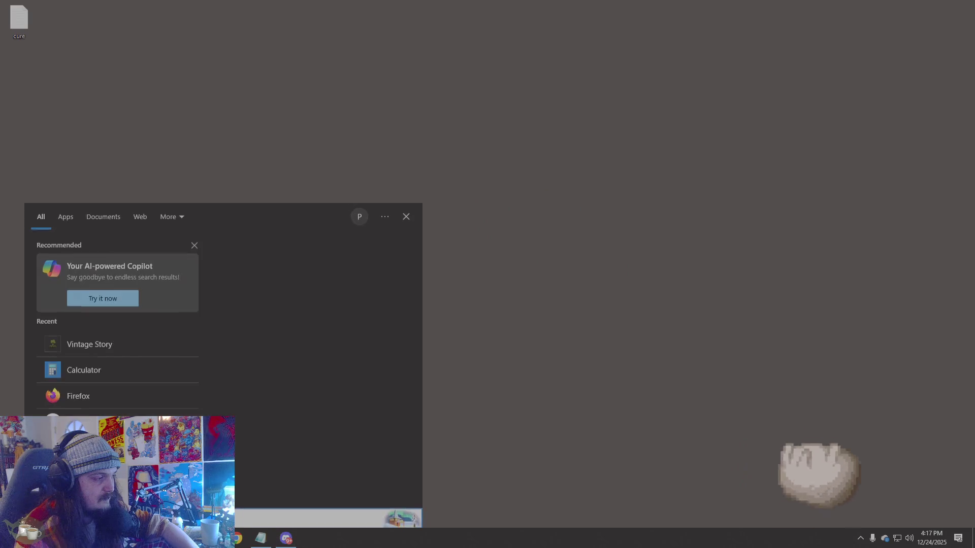
text(vintage)
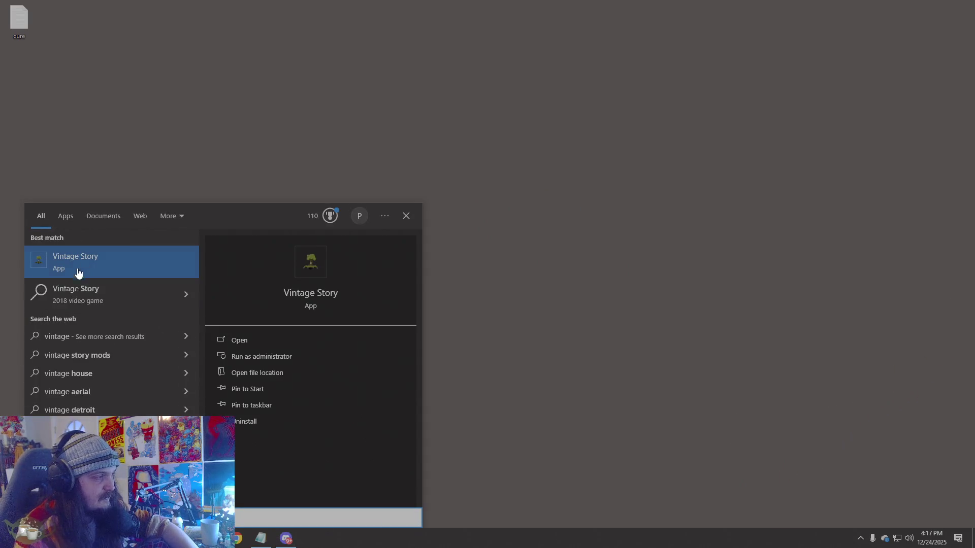
click(78, 274)
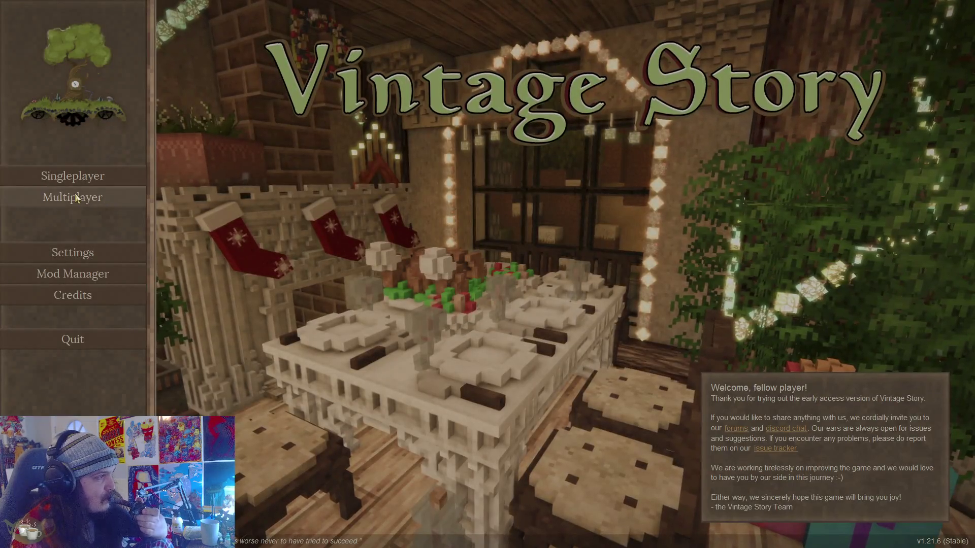
- Join the Eggpocolypse server from the Multiplayer server list
click(72, 197)
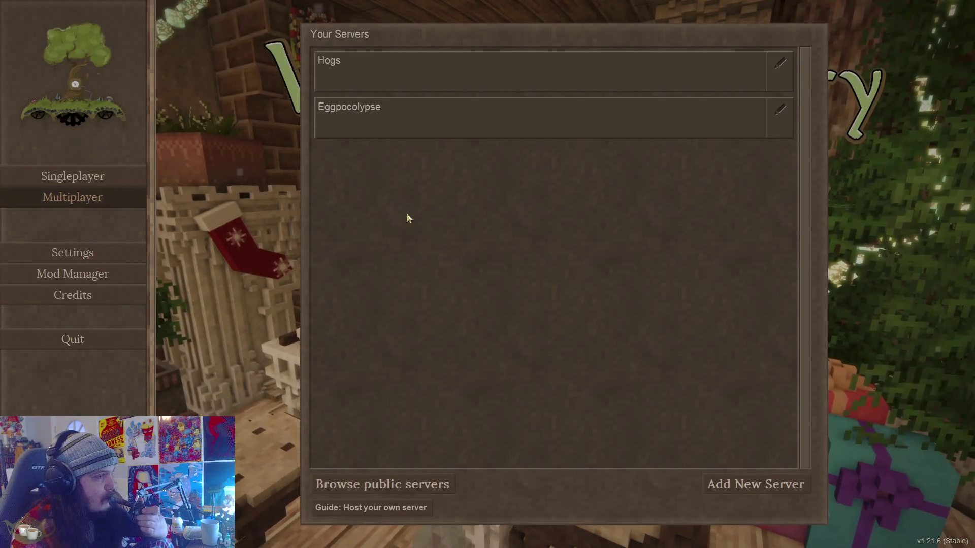
click(431, 121)
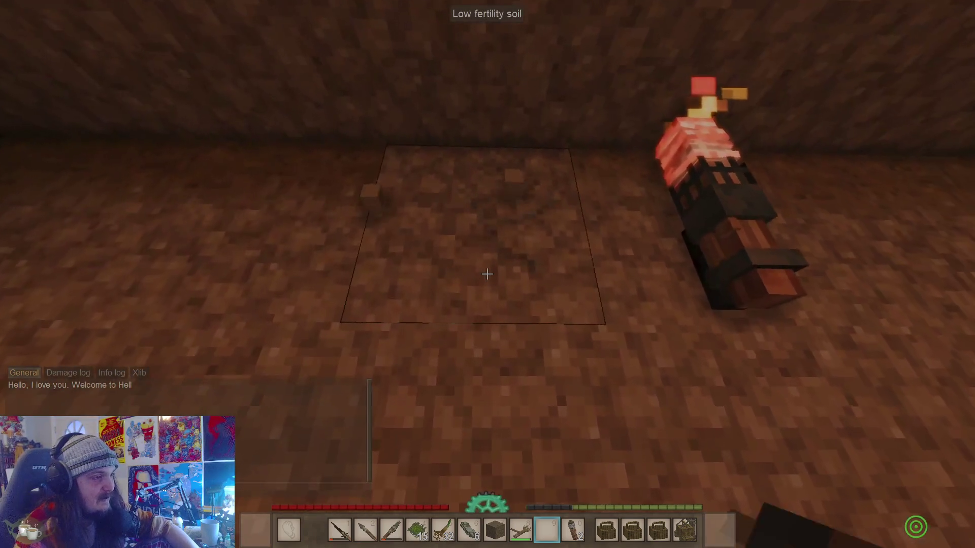
- Dig out a soil floor block and place soil at the trench edge
drag(487, 274, 486, 274)
key(w)
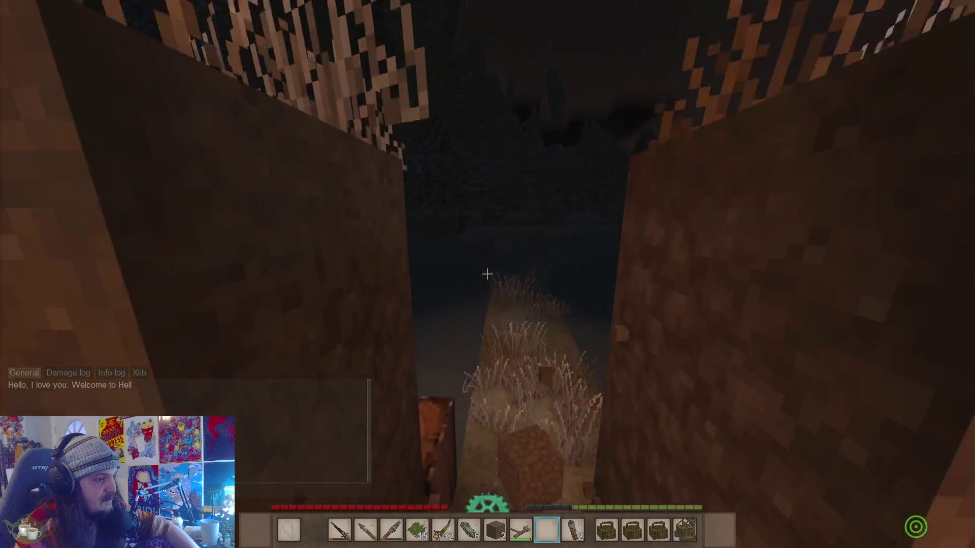
key(7)
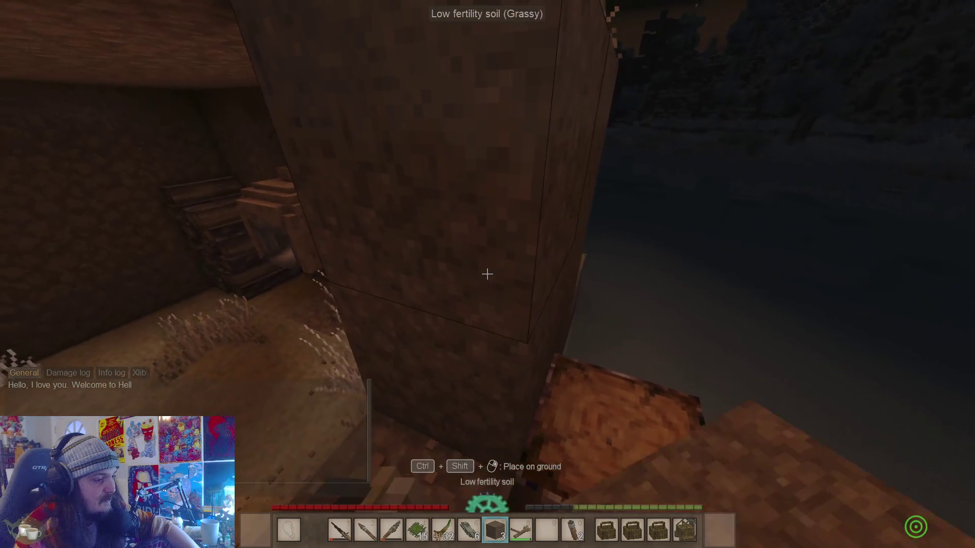
right_click(487, 274)
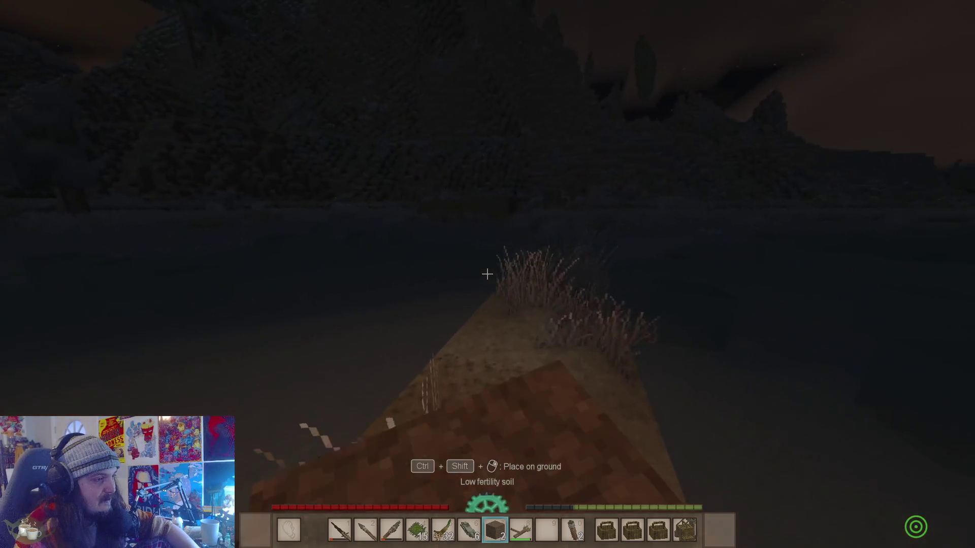
- Walk toward the lake, cycling through the flint, flint knife and flint spear
key(6)
key(w)
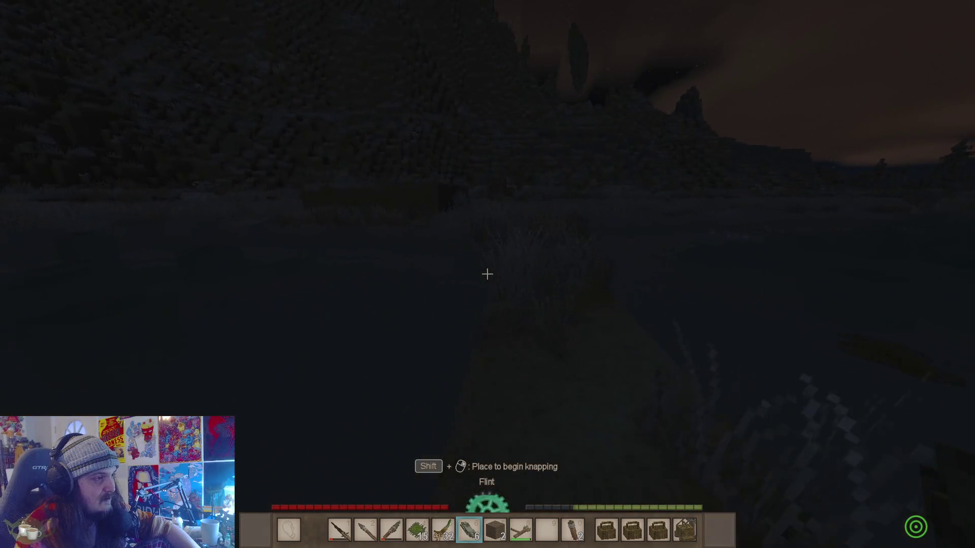
key(3)
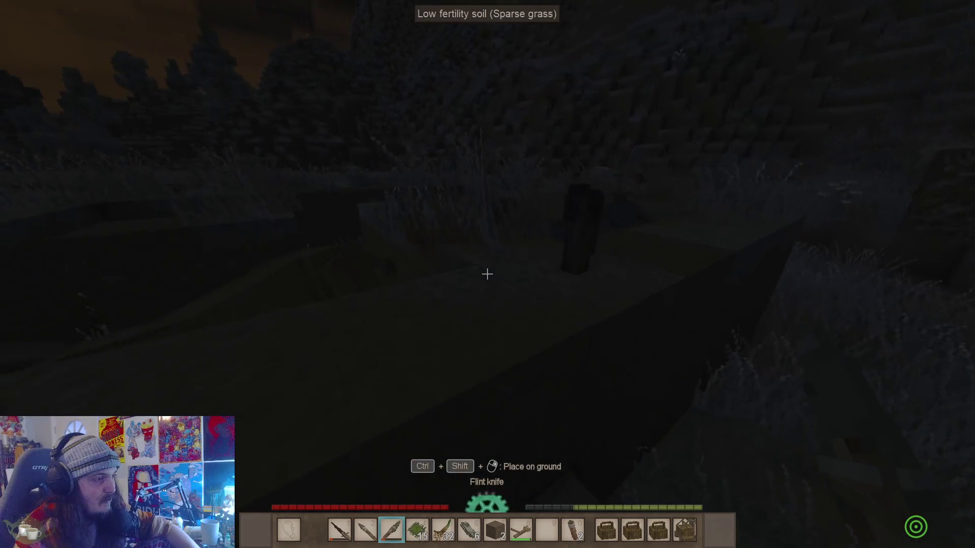
key(2)
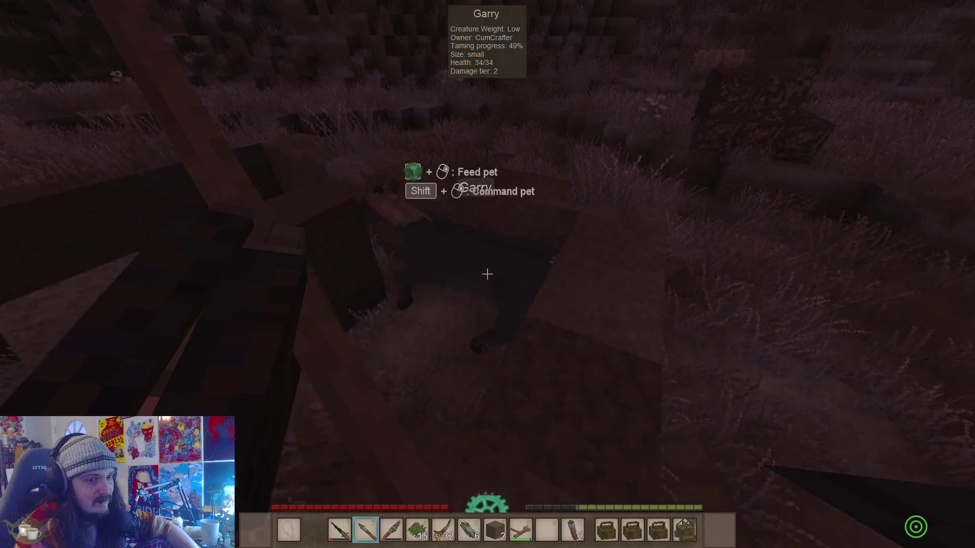
- Kill the male cockatrice with the scrap spear
key(3)
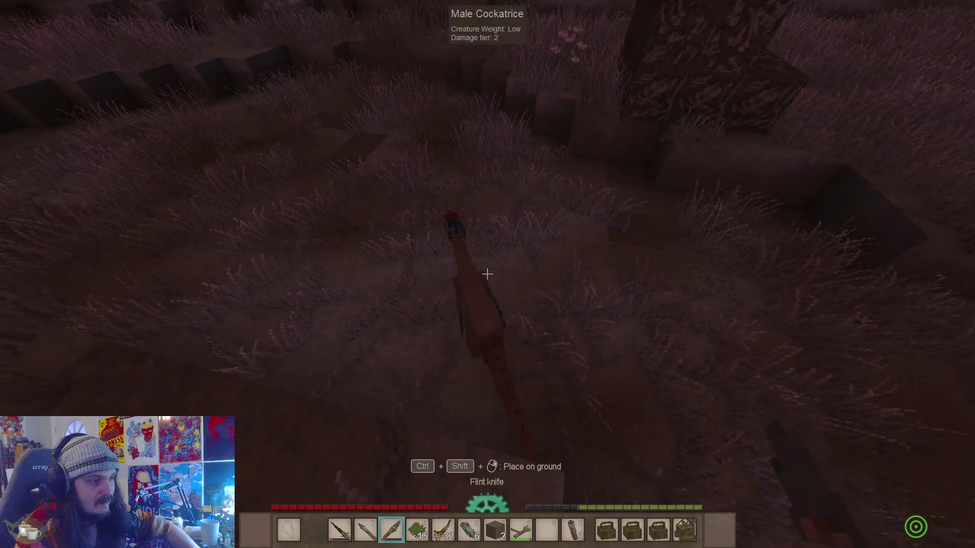
key(1)
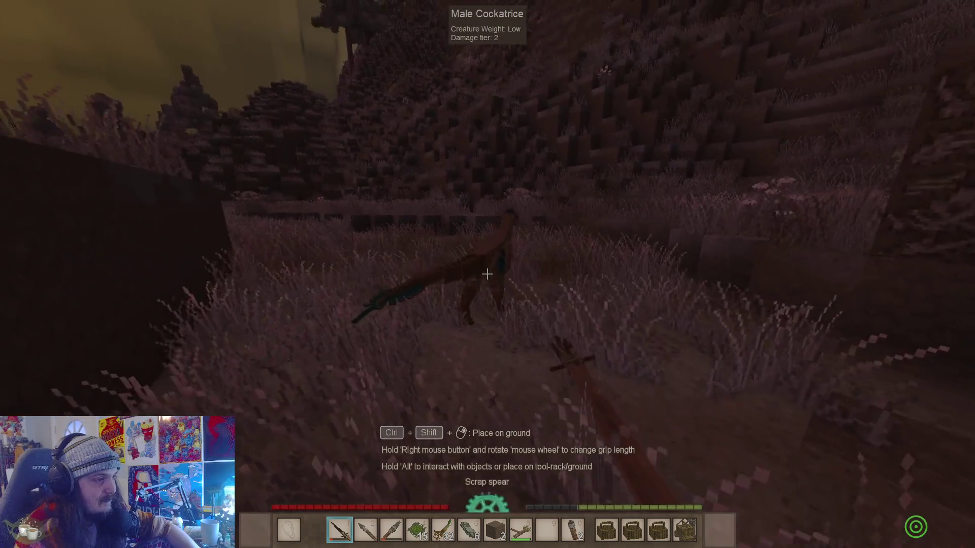
click(487, 274)
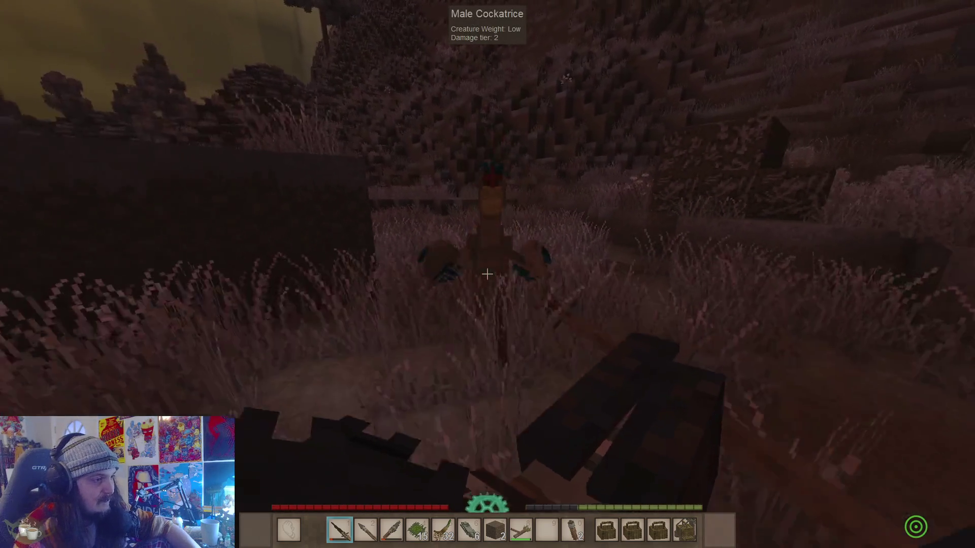
click(487, 274)
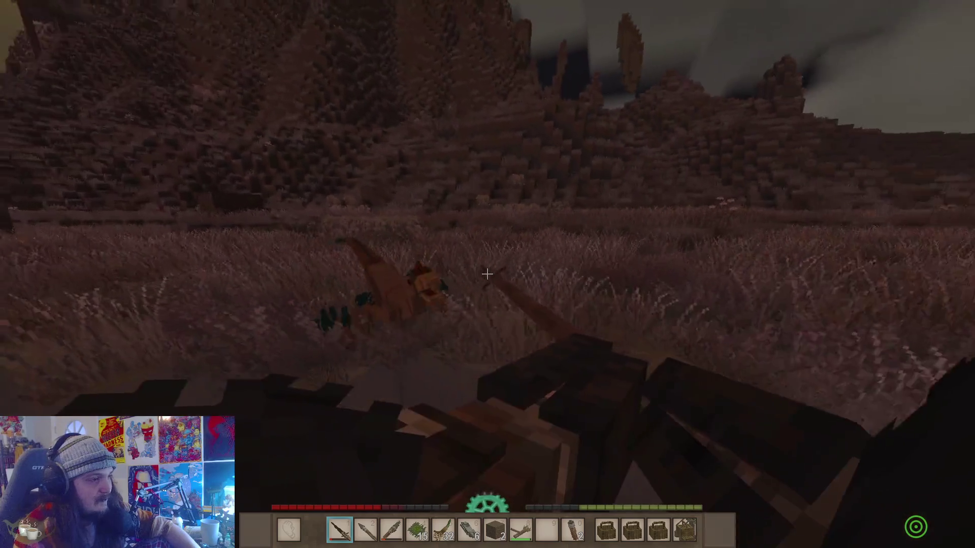
click(487, 274)
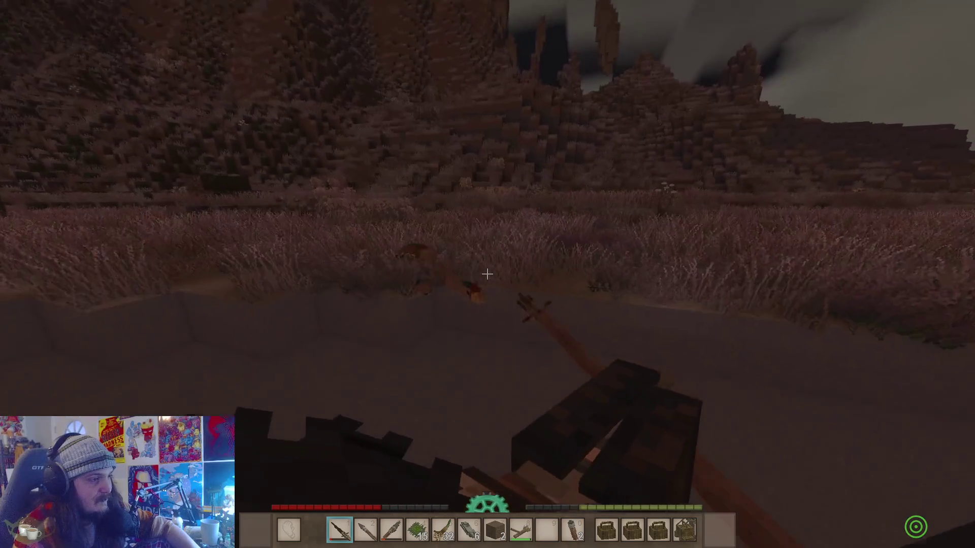
- Harvest the cockatrice with the flint knife and move all its drops into the inventory
key(3)
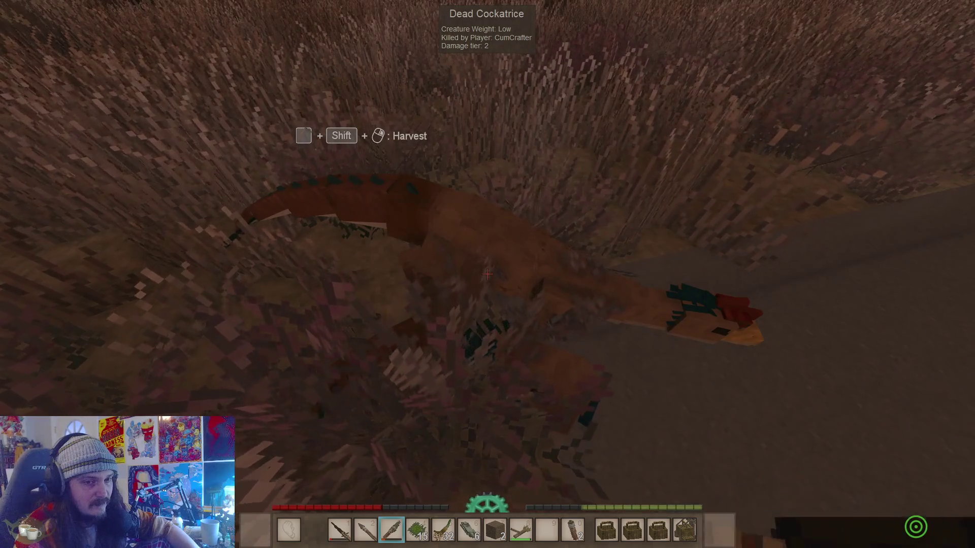
shift+right_click(487, 274)
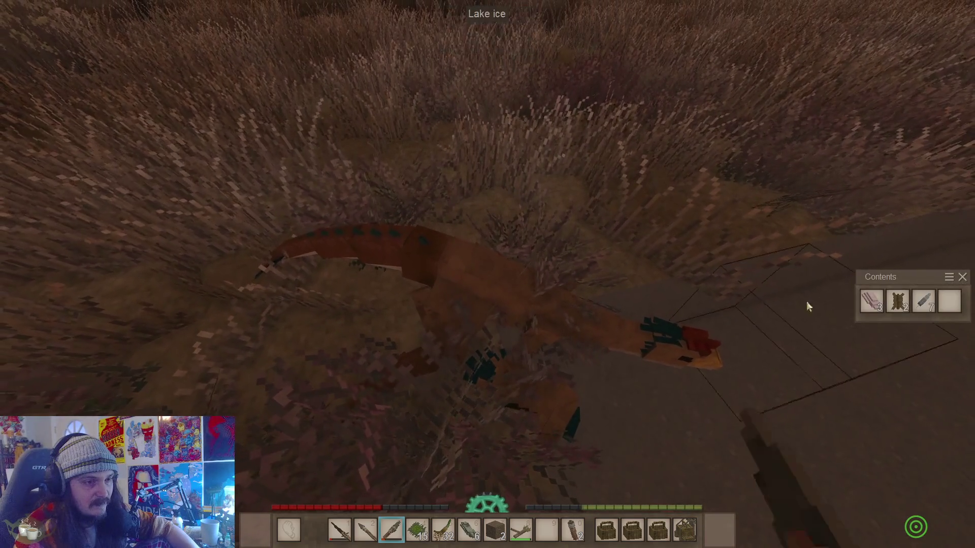
key(e)
click(891, 307)
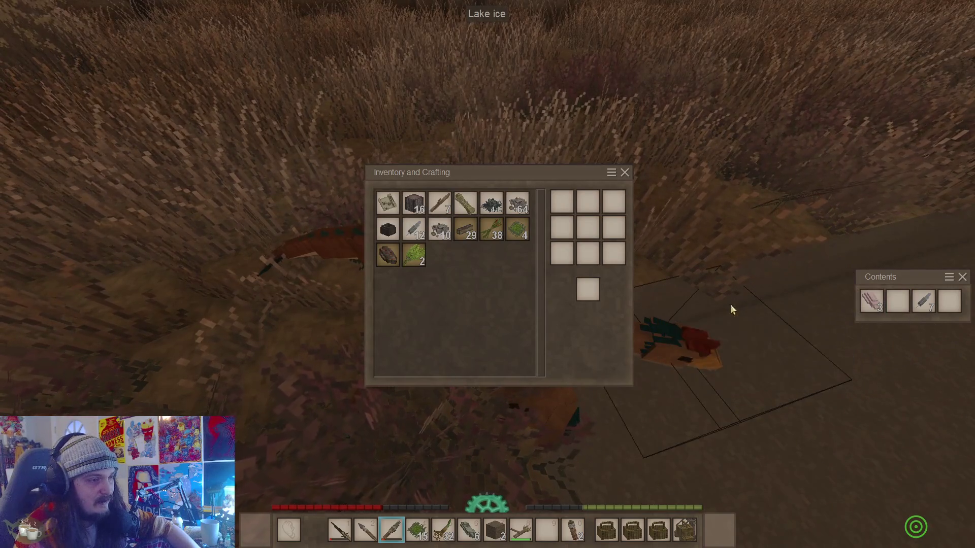
shift+click(873, 301)
shift+click(922, 299)
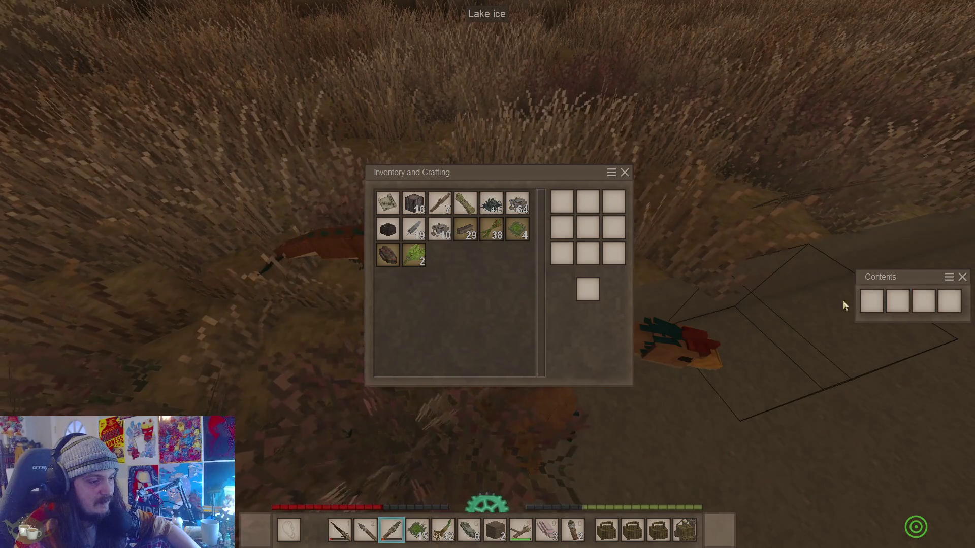
key(Escape)
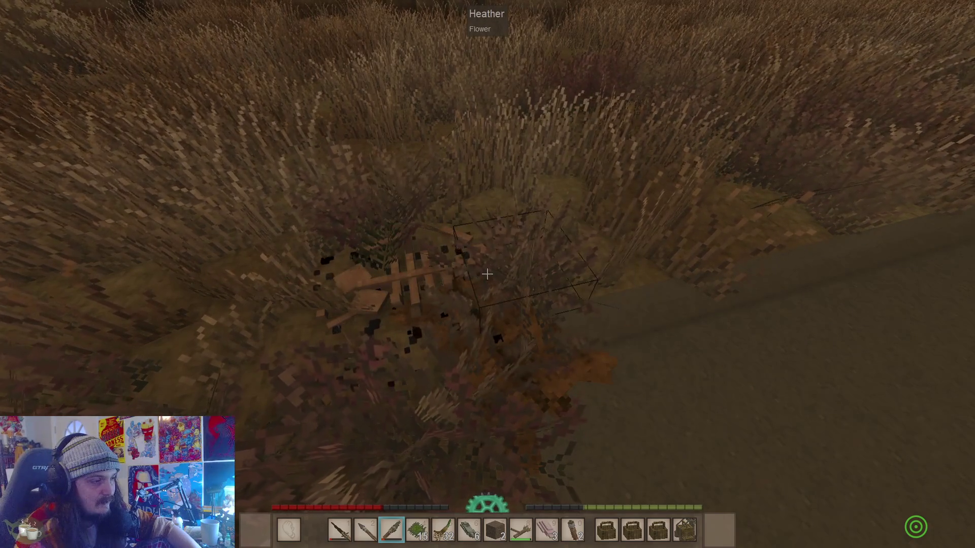
key(e)
key(Escape)
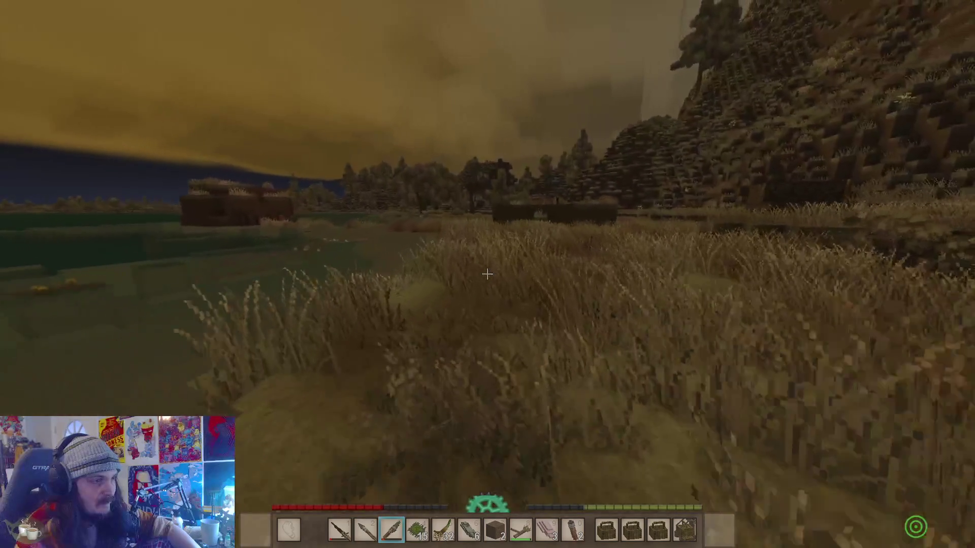
- Walk to the lakeside soil hut and plug its wall with low fertility soil
key(2)
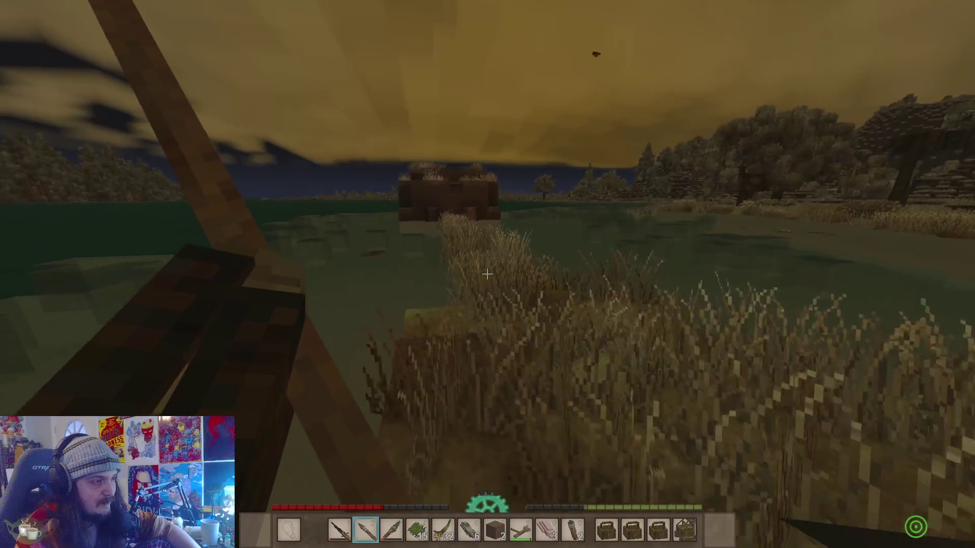
key(w)
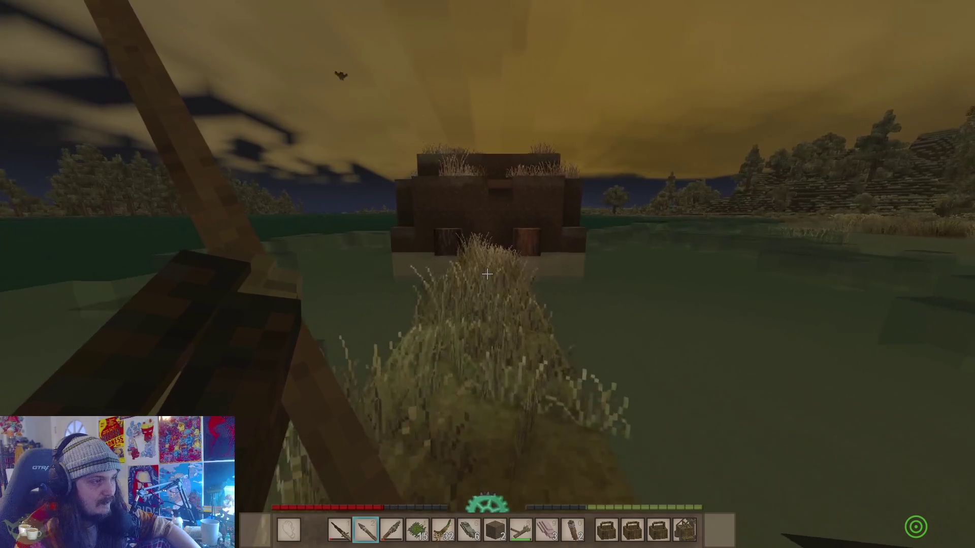
key(3)
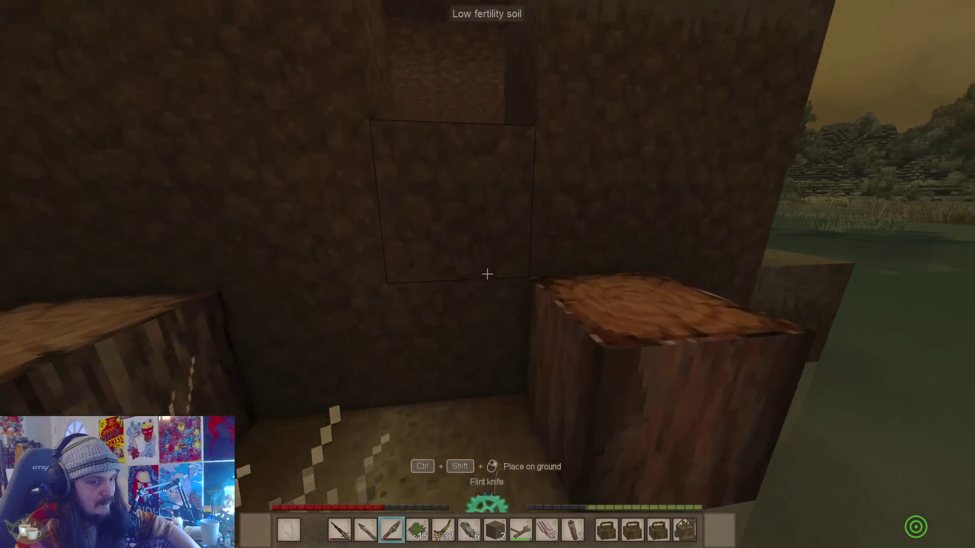
key(7)
right_click(487, 274)
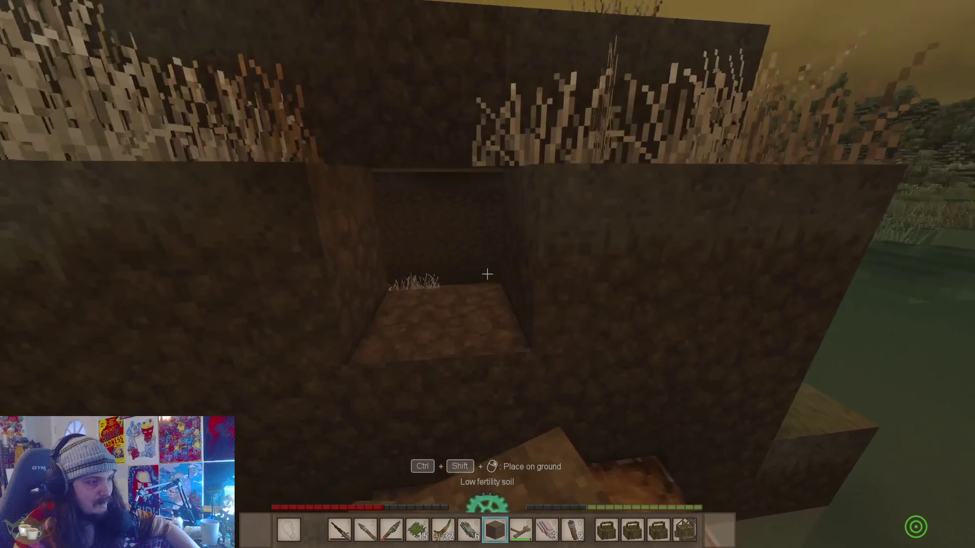
key(s)
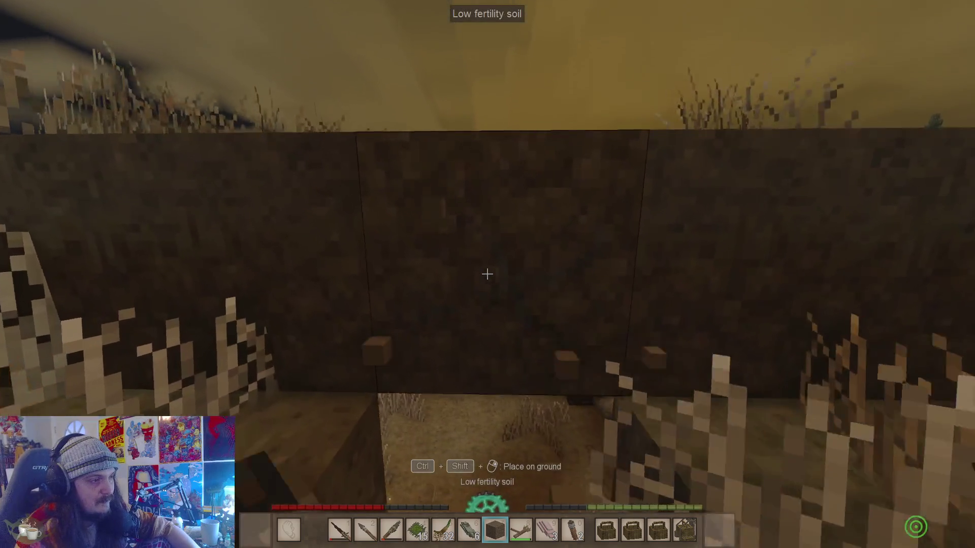
key(w)
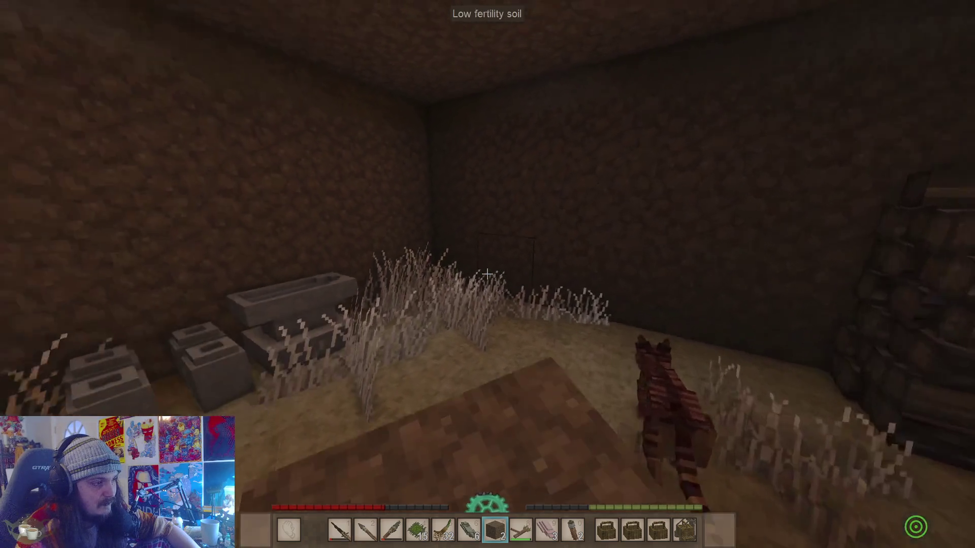
- Switch to the scrap spear and raise it inside the hut
scroll(487, 274, down, 1)
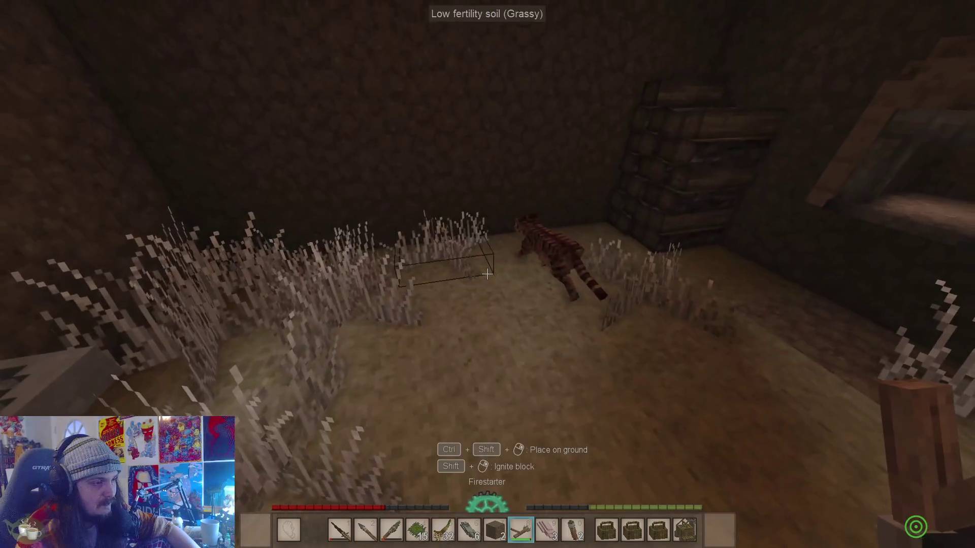
scroll(487, 274, down, 1)
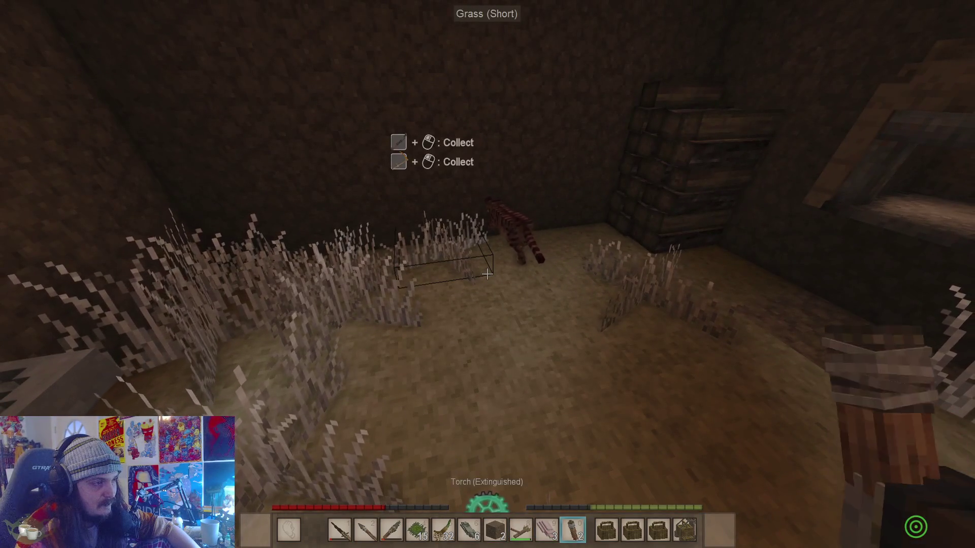
key(1)
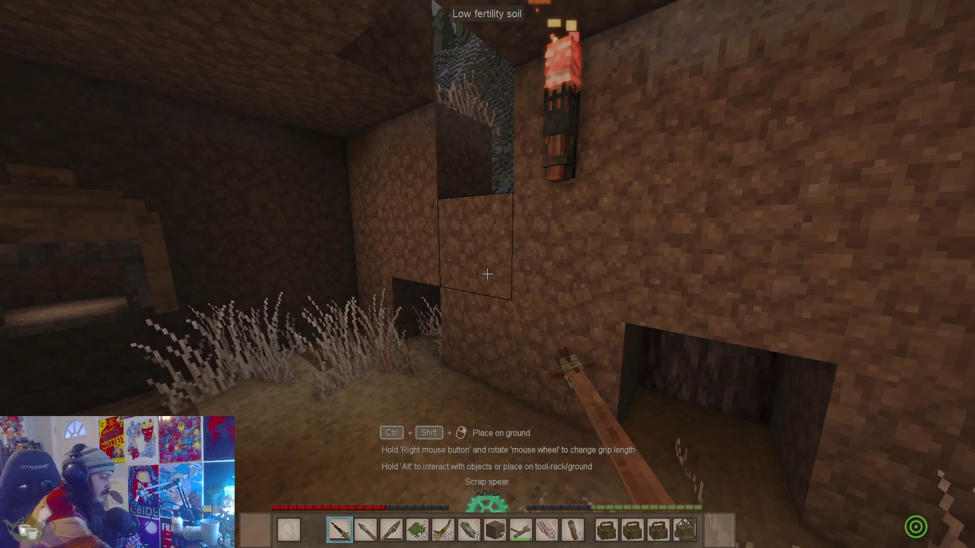
click(487, 274)
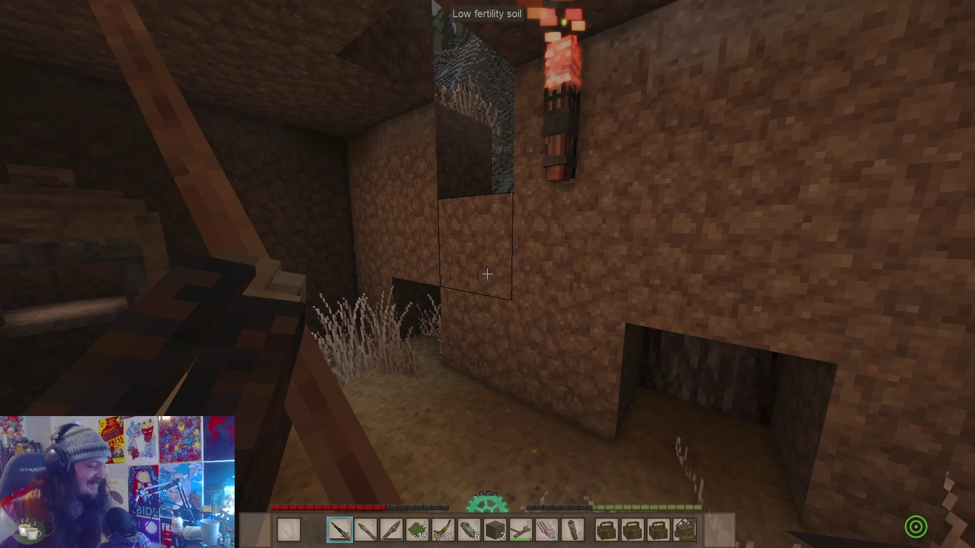
- Heal with the Horsetail Poultice while crossing the room
key(4)
right_click(487, 274)
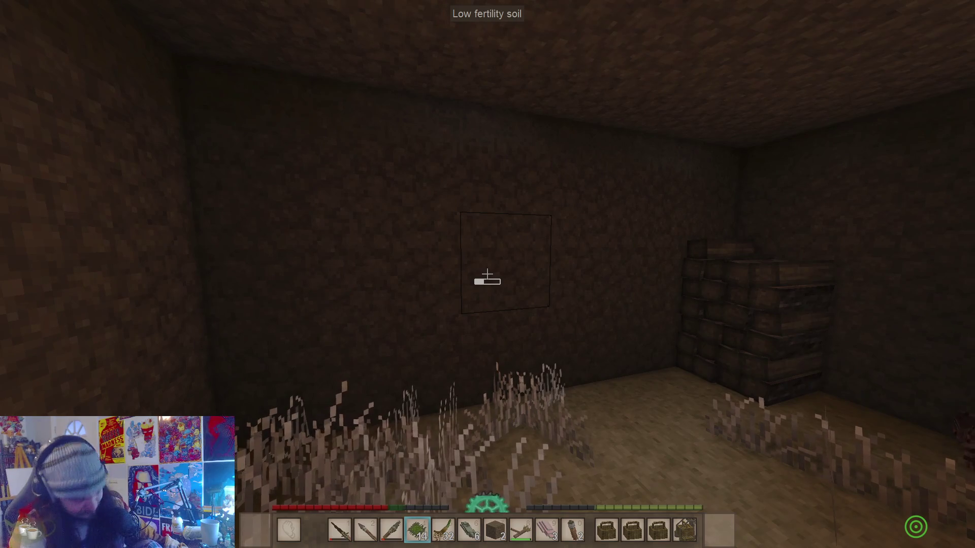
key(w)
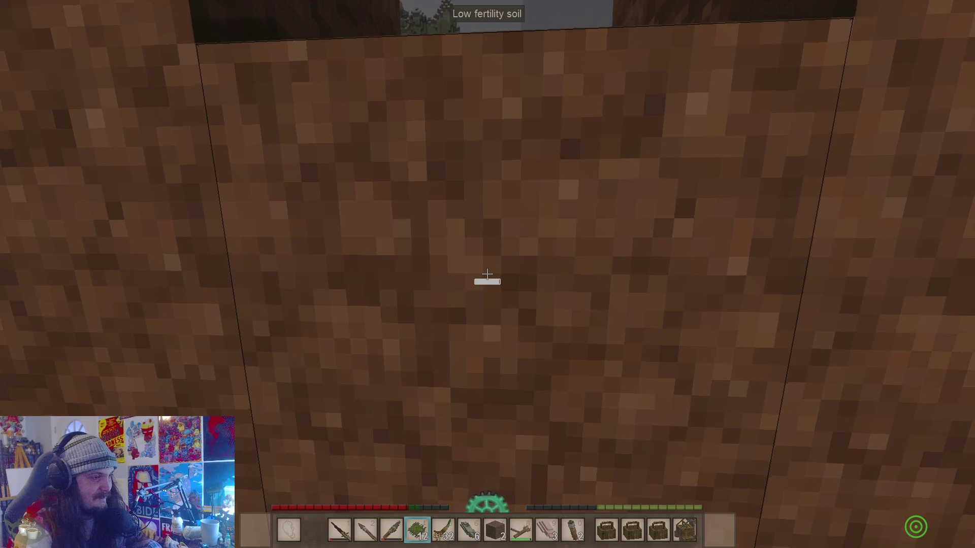
- Break a dirt block in the hut wall with the scrap spear to open an exit
key(1)
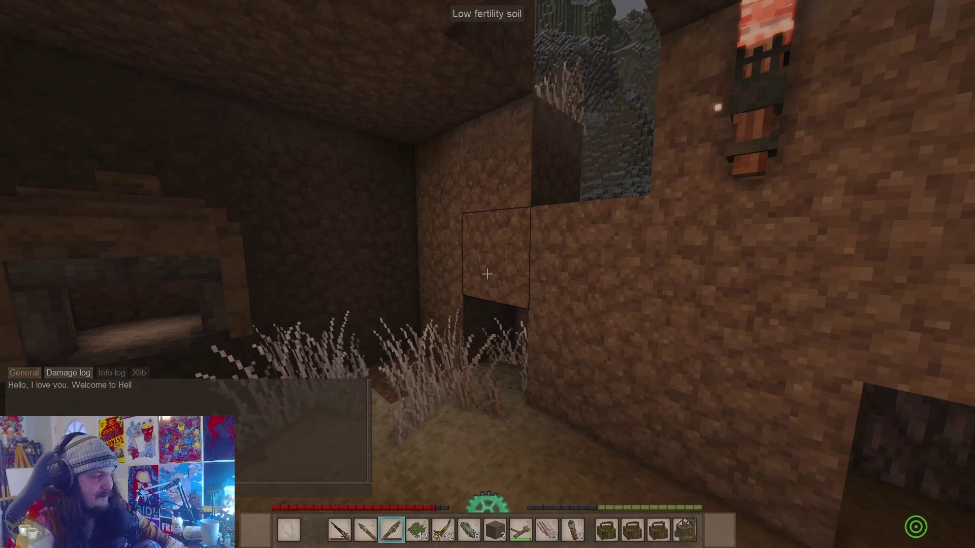
key(w)
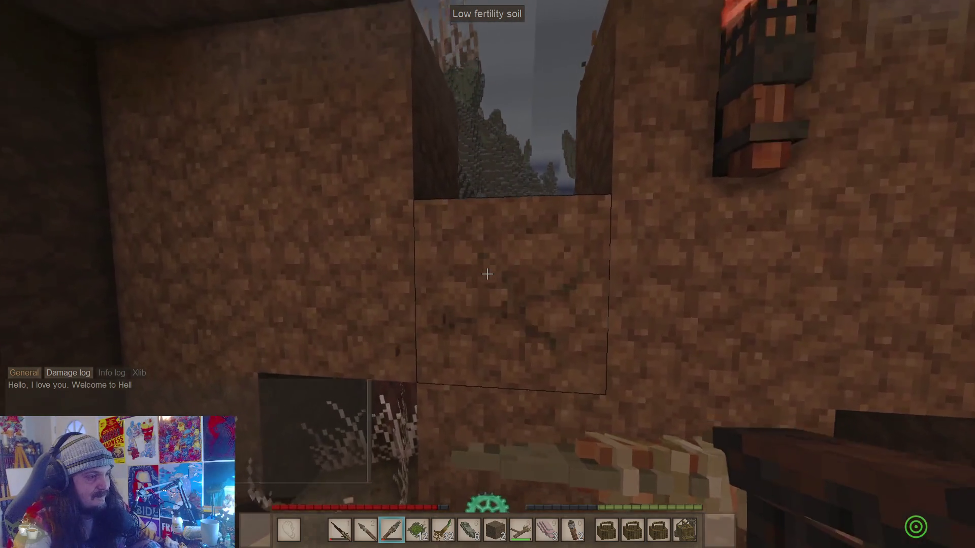
key(w)
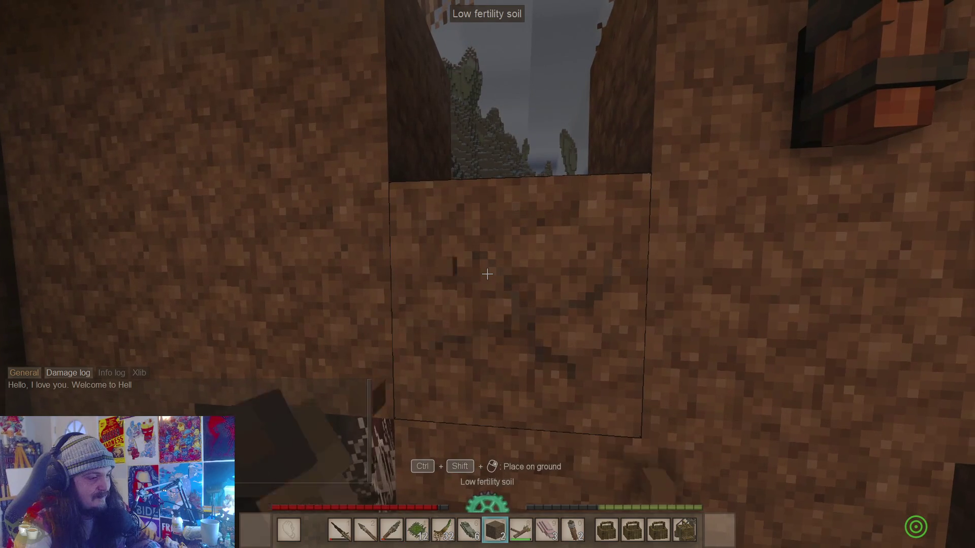
click(487, 275)
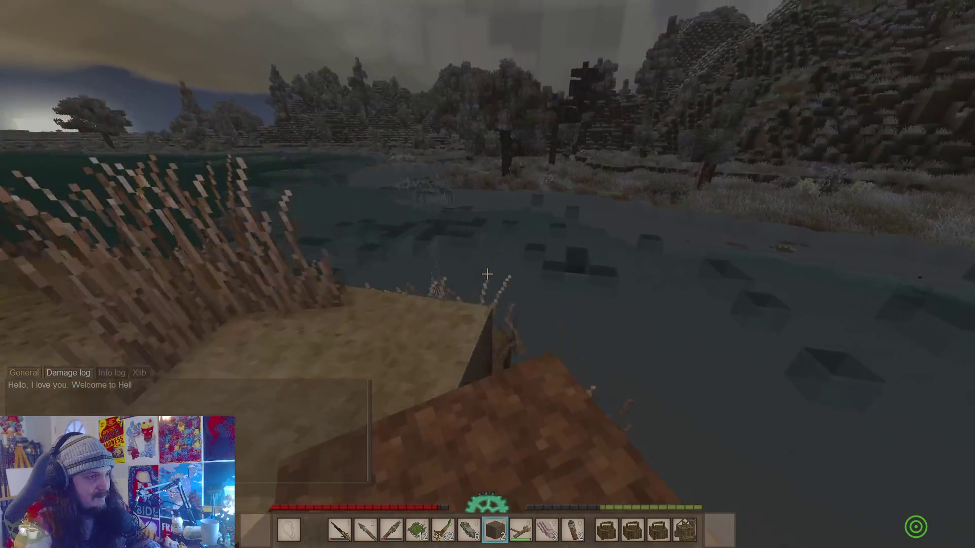
- Walk along the frosty lakeshore and step onto the dirt block overlooking the pet's pit
key(0)
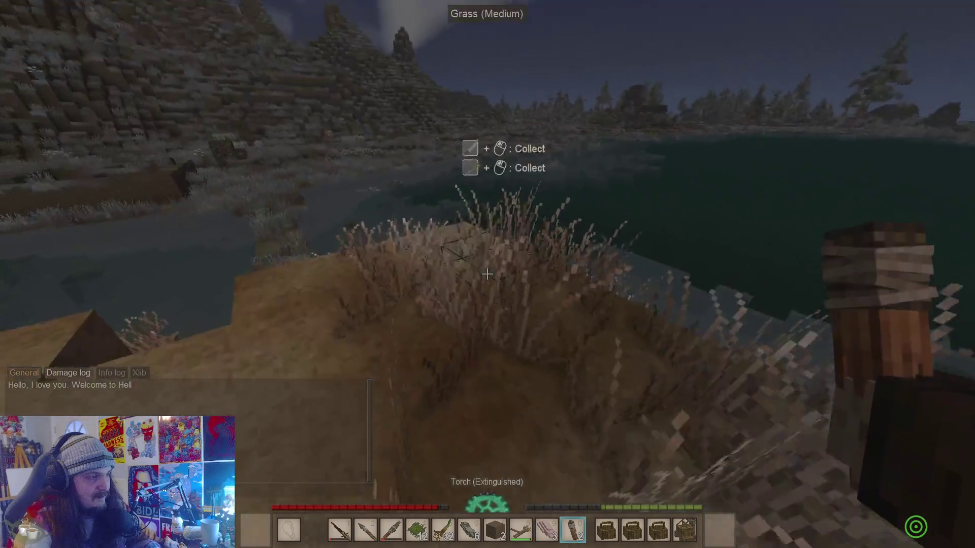
key(9)
key(7)
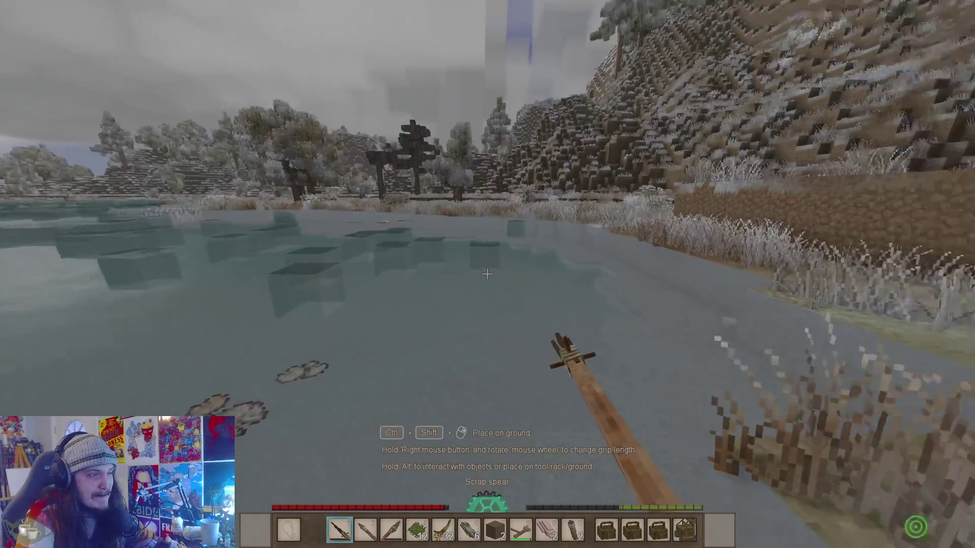
right_click(487, 274)
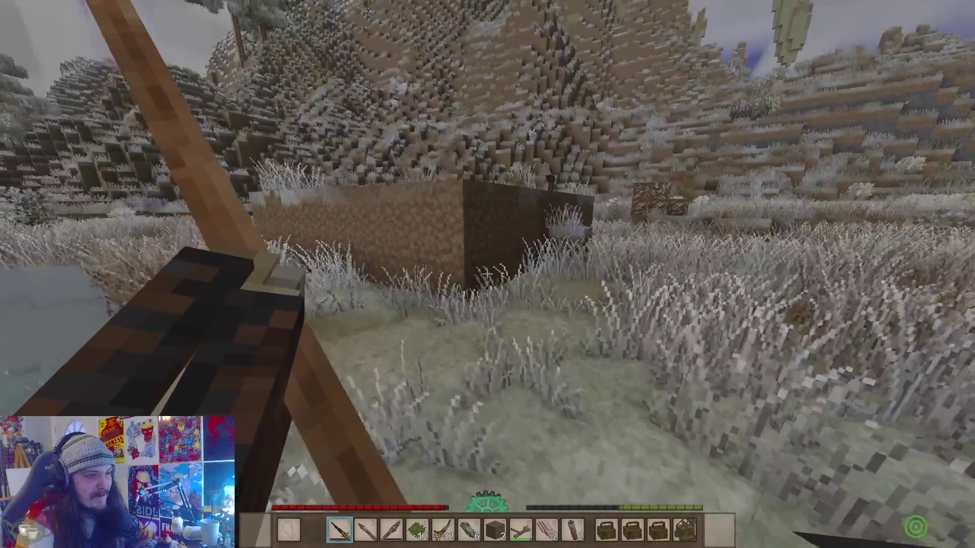
key(w)
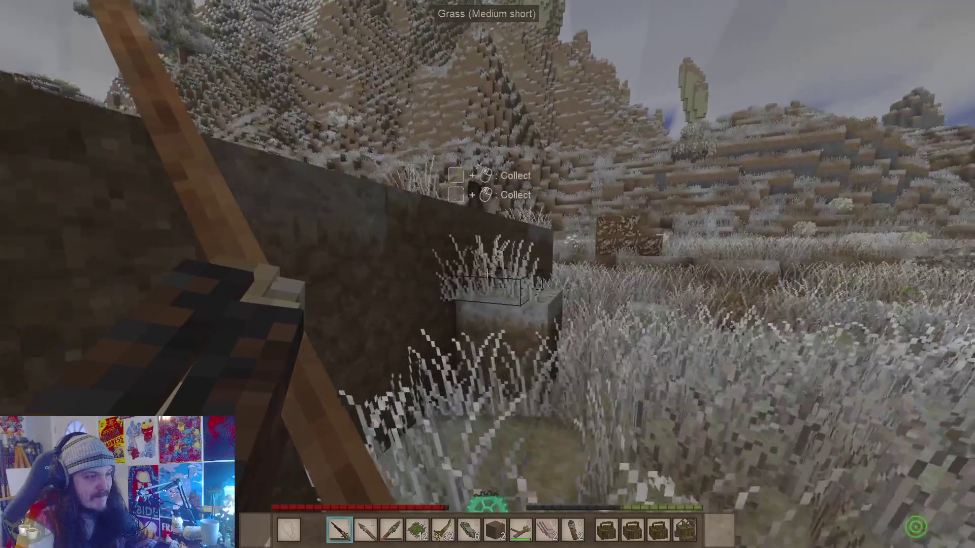
key(w)
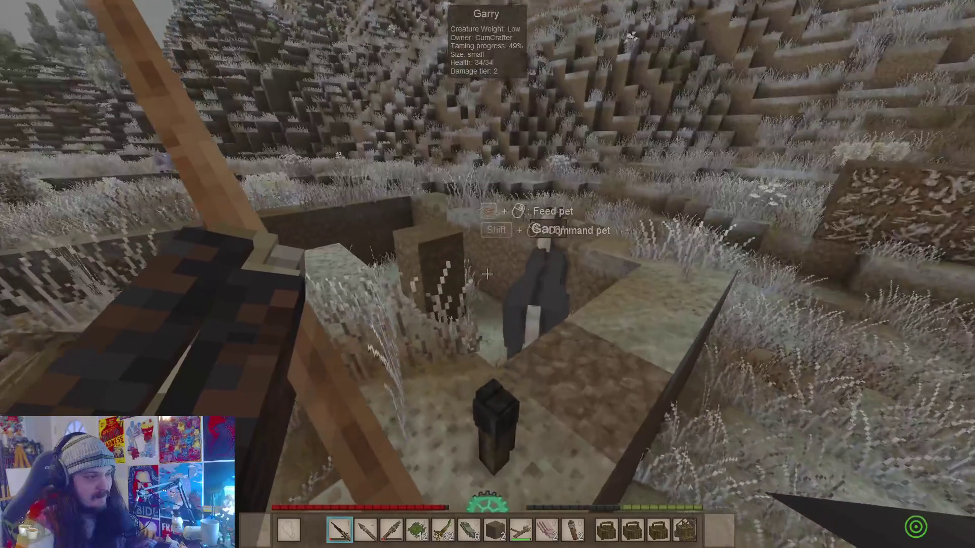
key(2)
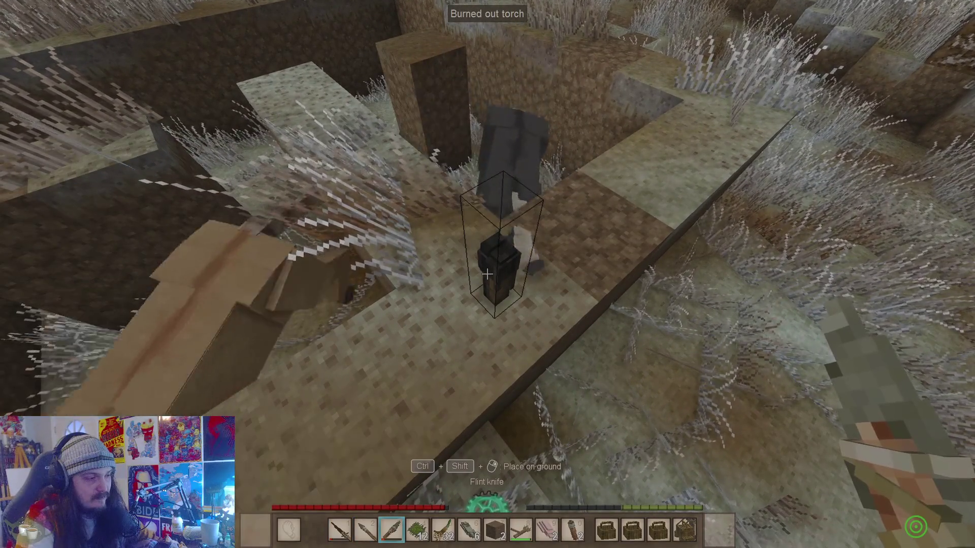
- Break the burned-out torch in the pit and drop the rot stack from the inventory
click(487, 274)
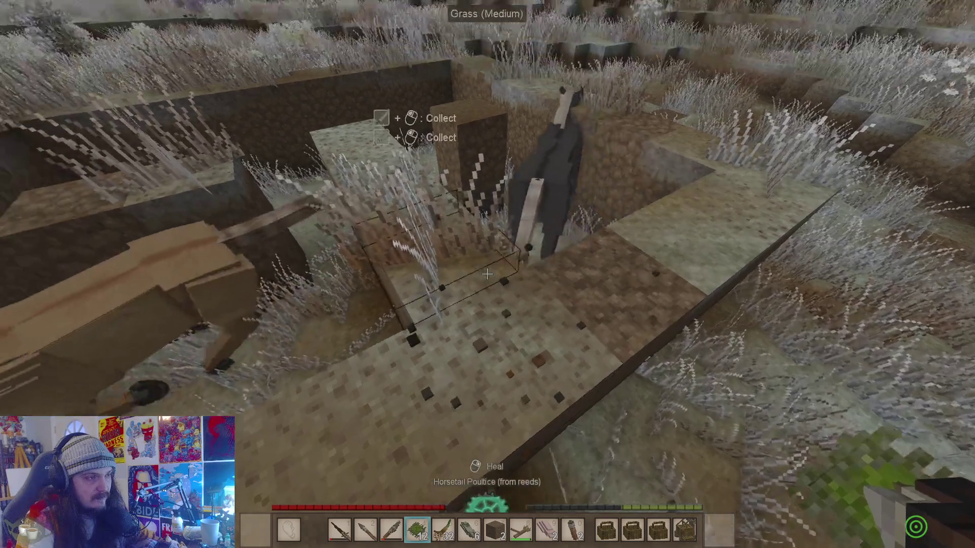
key(6)
key(e)
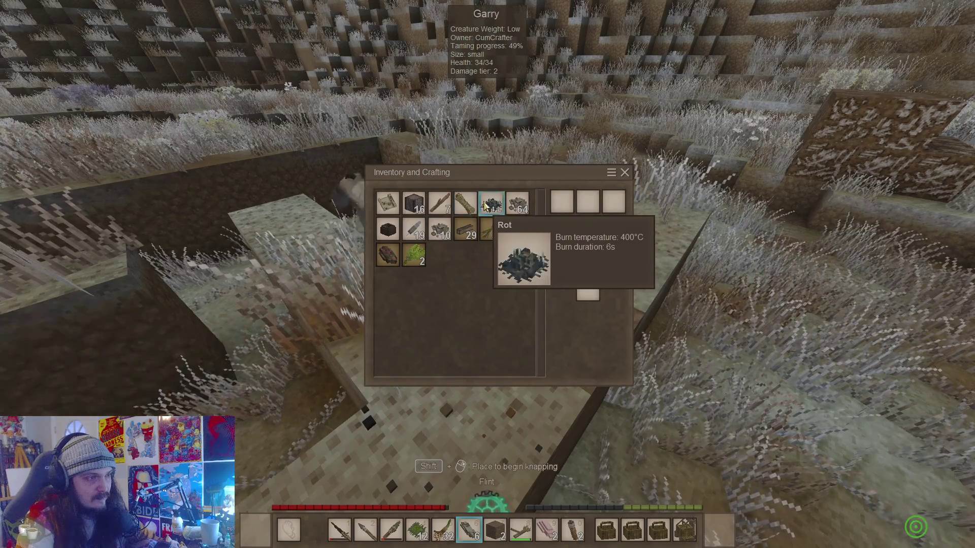
key(e)
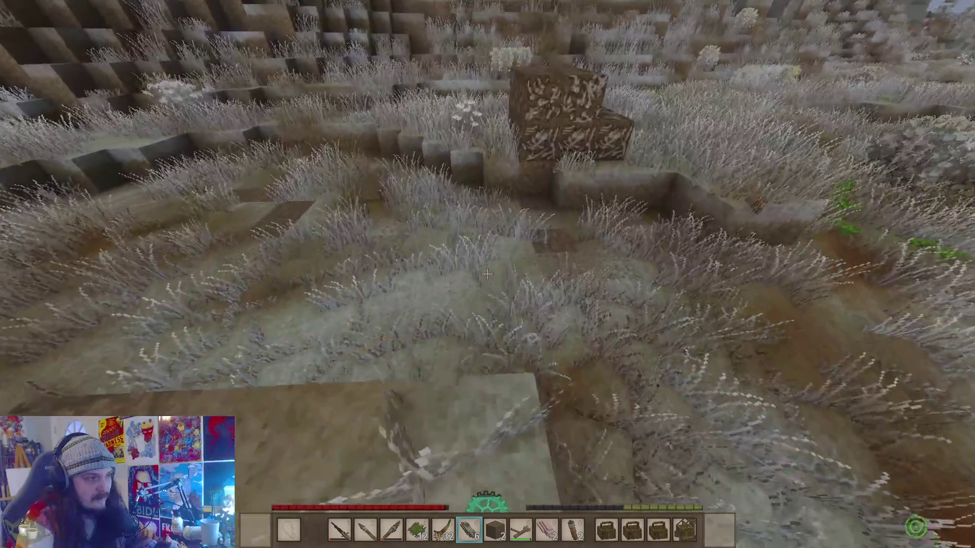
key(e)
drag(496, 208, 442, 416)
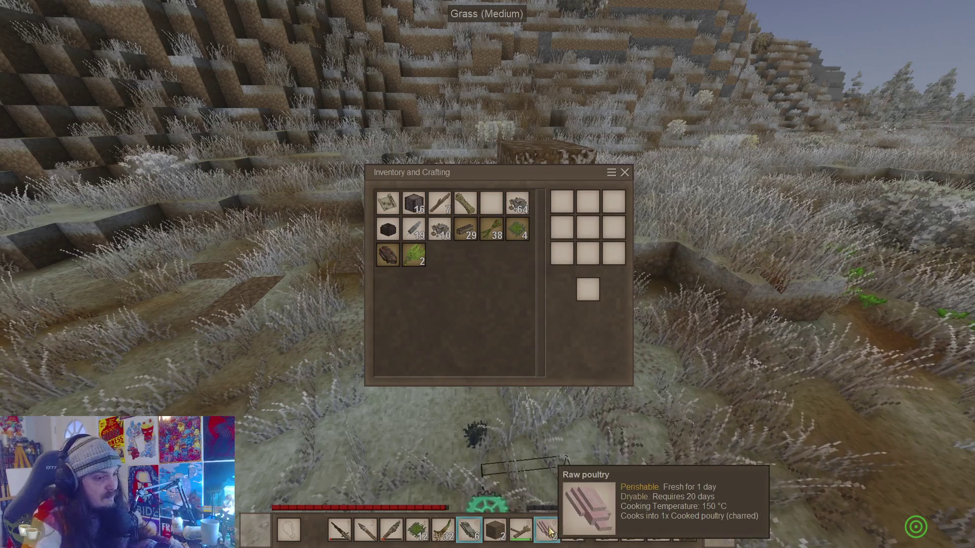
- Walk the grass strip to the hut ruins, drop into the trench, then switch to the desktop
key(e)
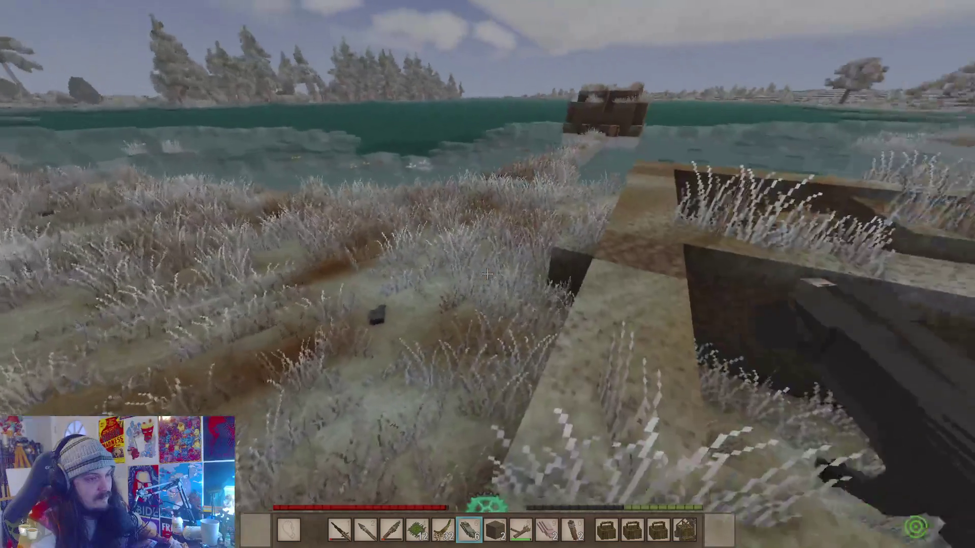
key(w)
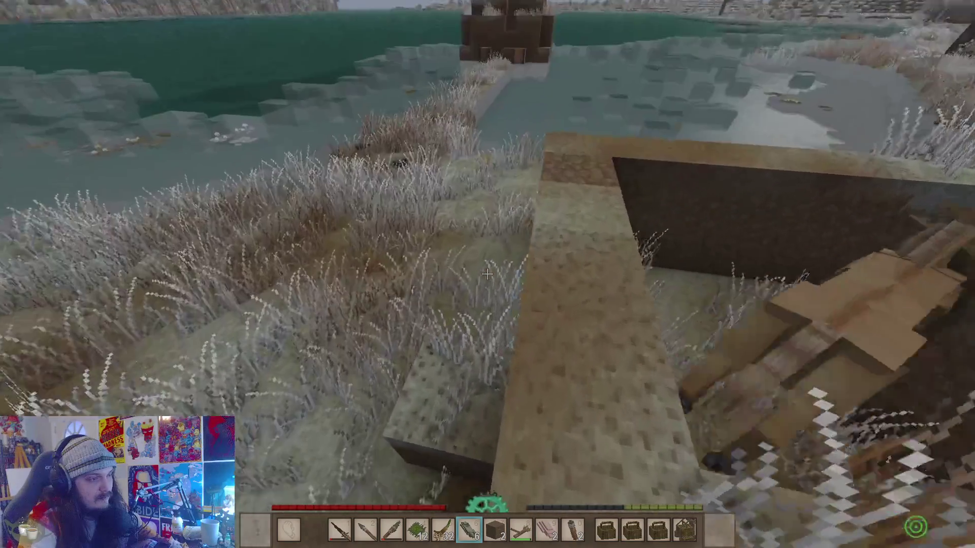
key(w)
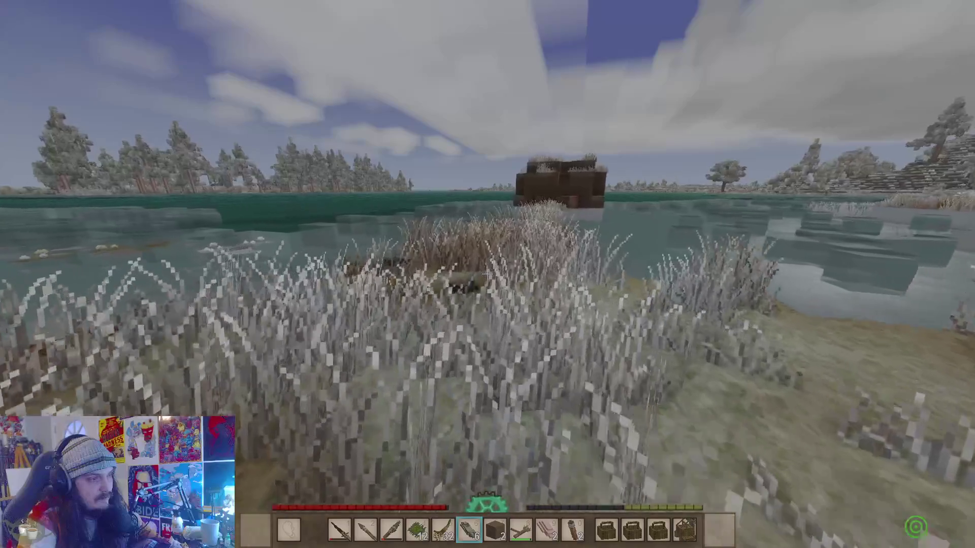
key(w)
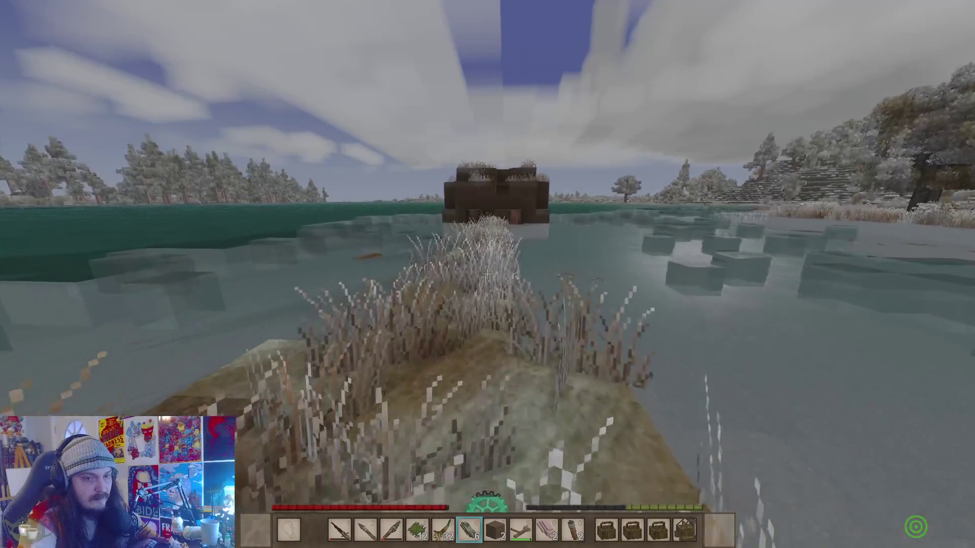
key(w)
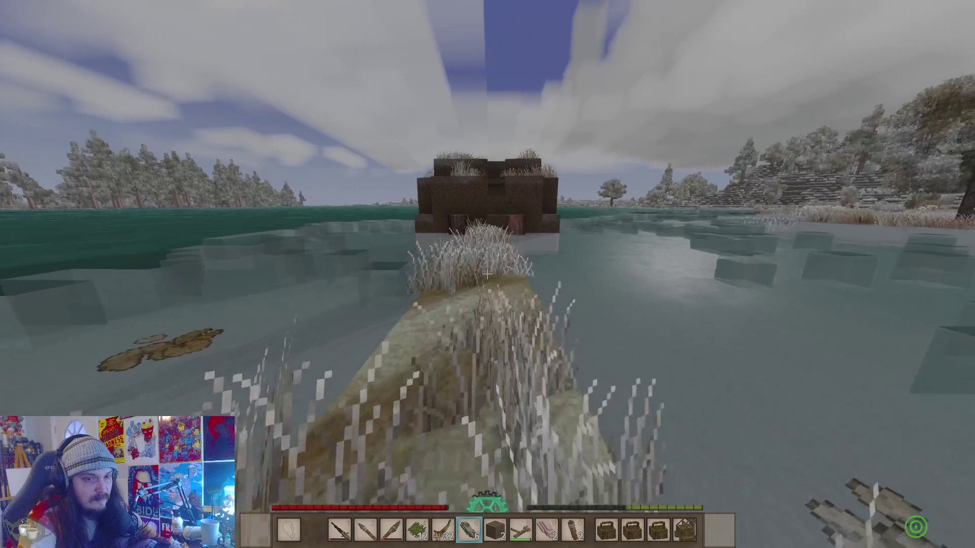
key(w)
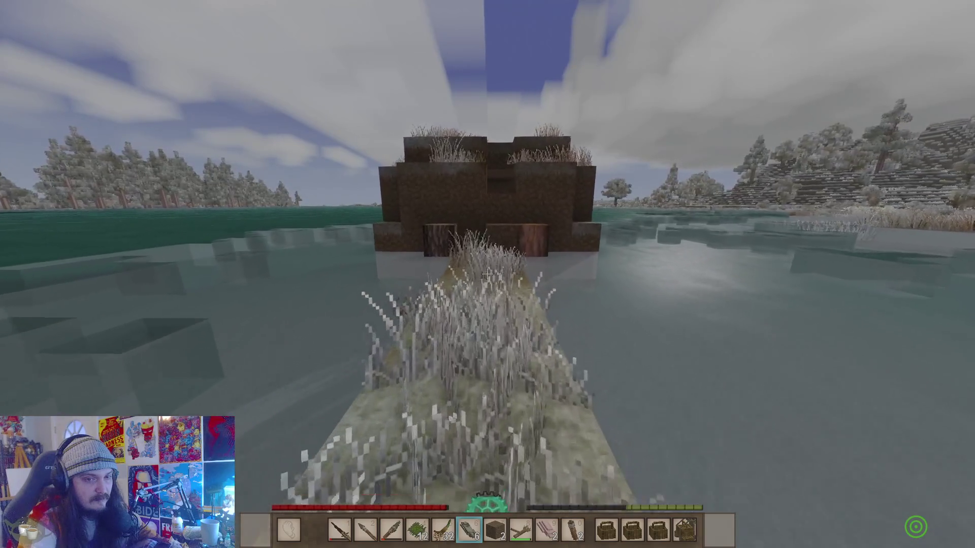
key(w)
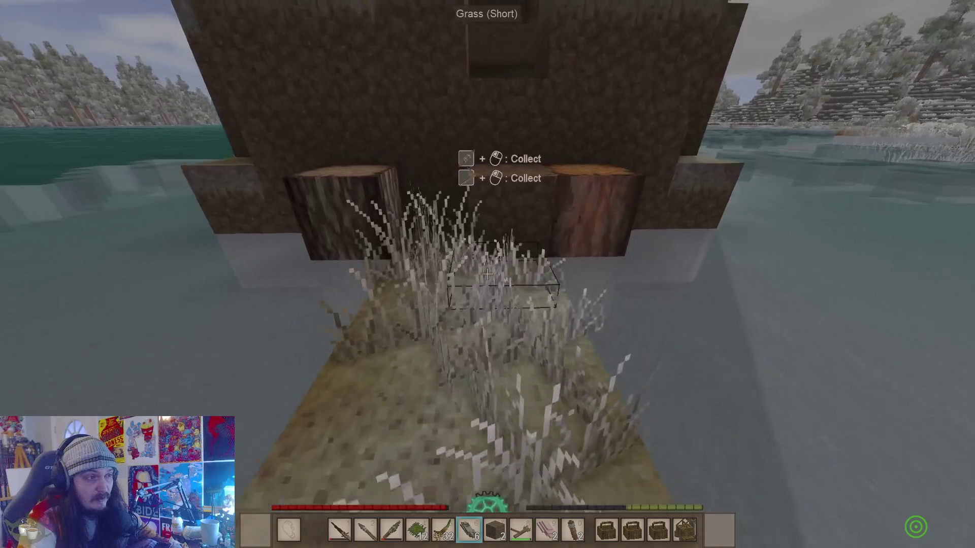
key(w)
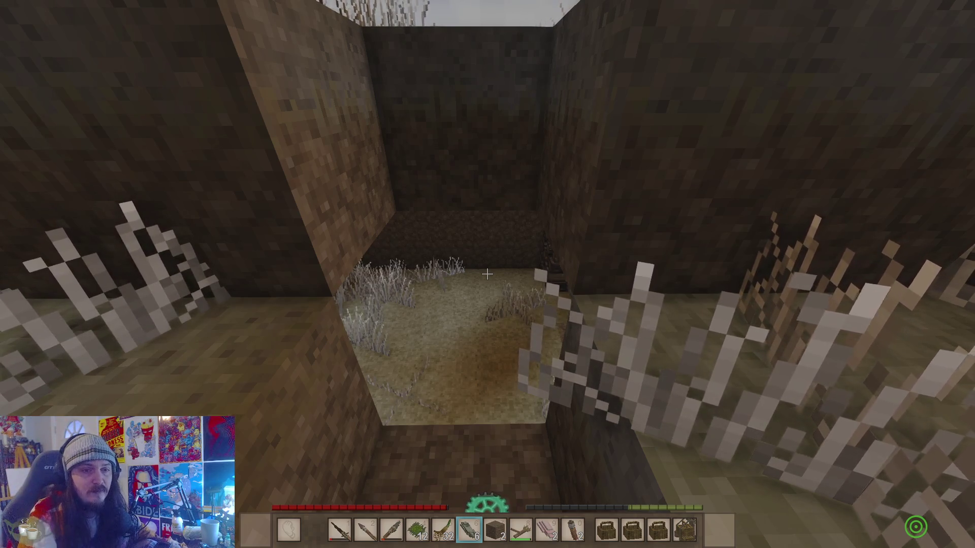
key(w)
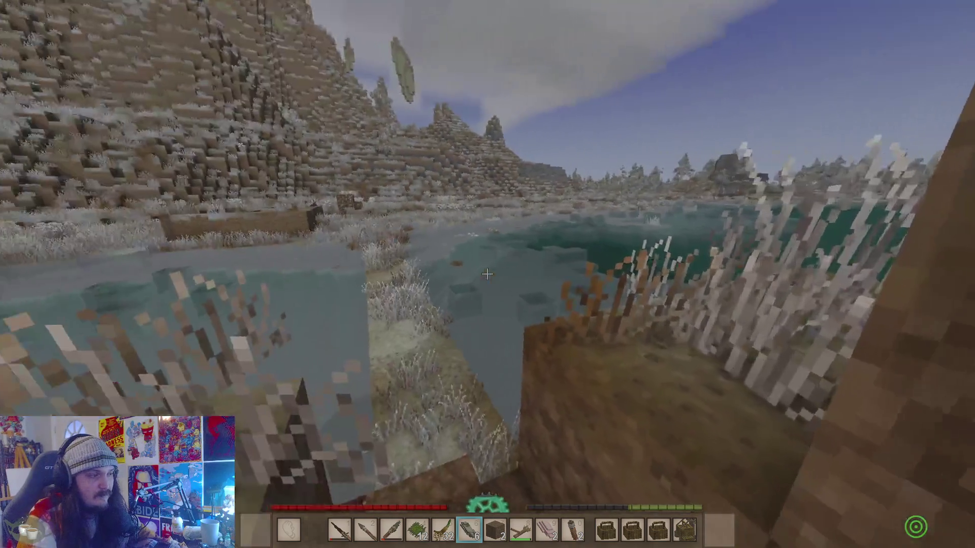
key(alt+Tab)
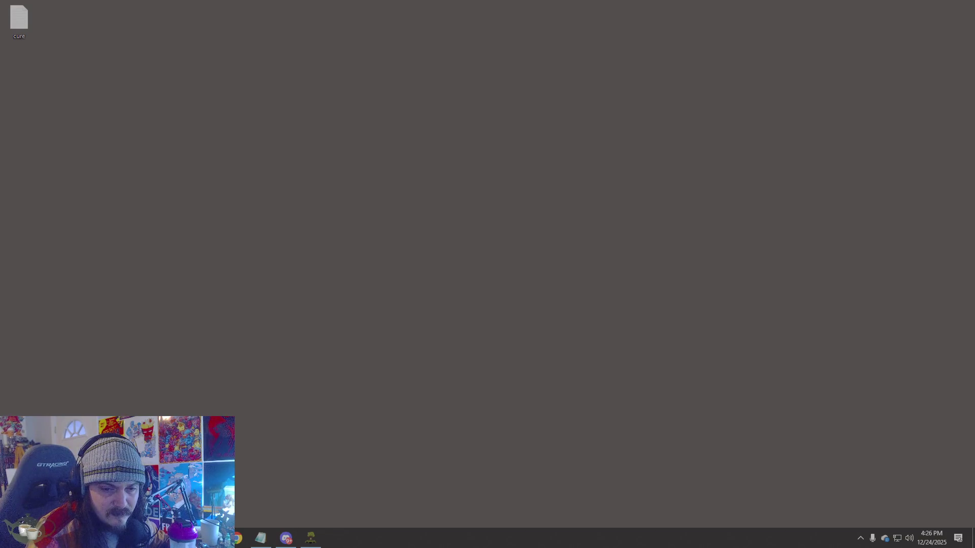
- Close the cure notes and open serverconfig from Recent files in Notepad
key(alt+Tab)
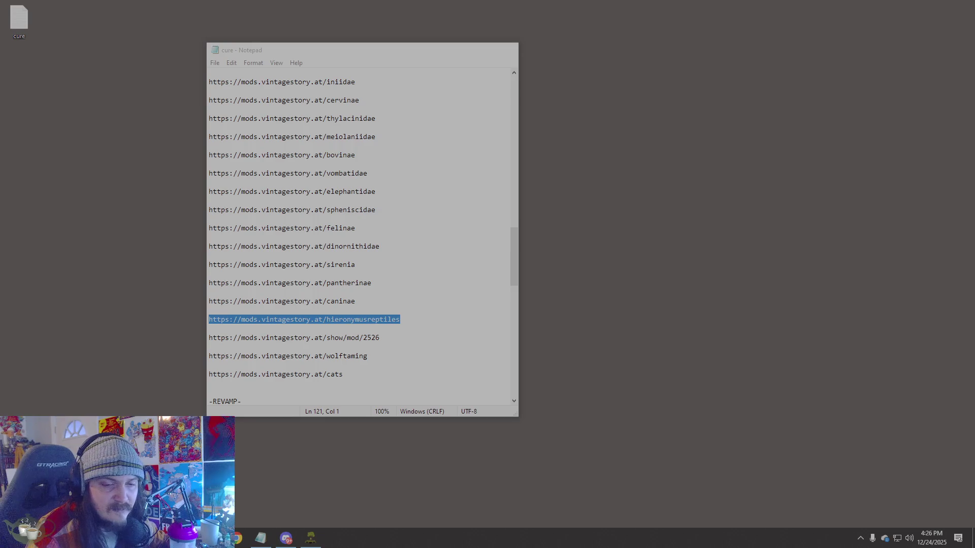
key(alt+F4)
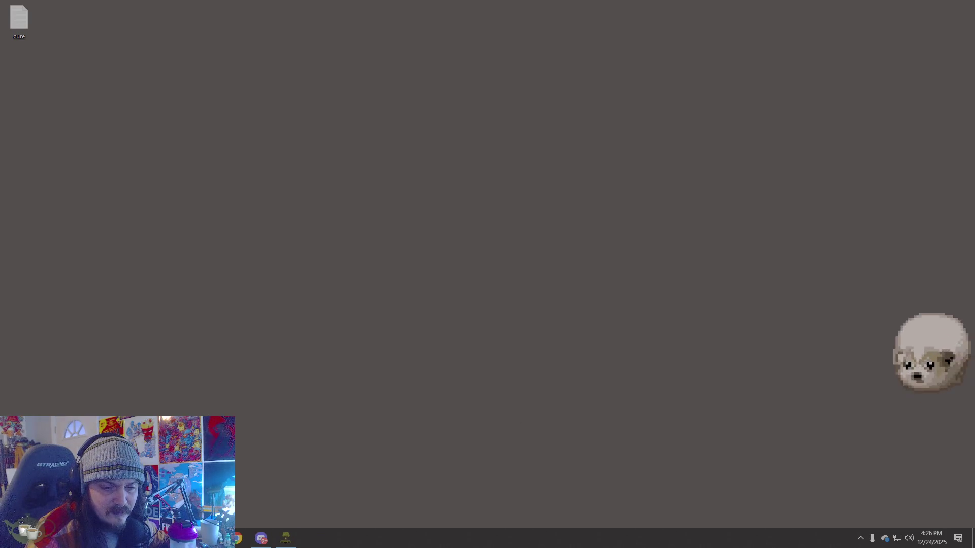
key(super+e)
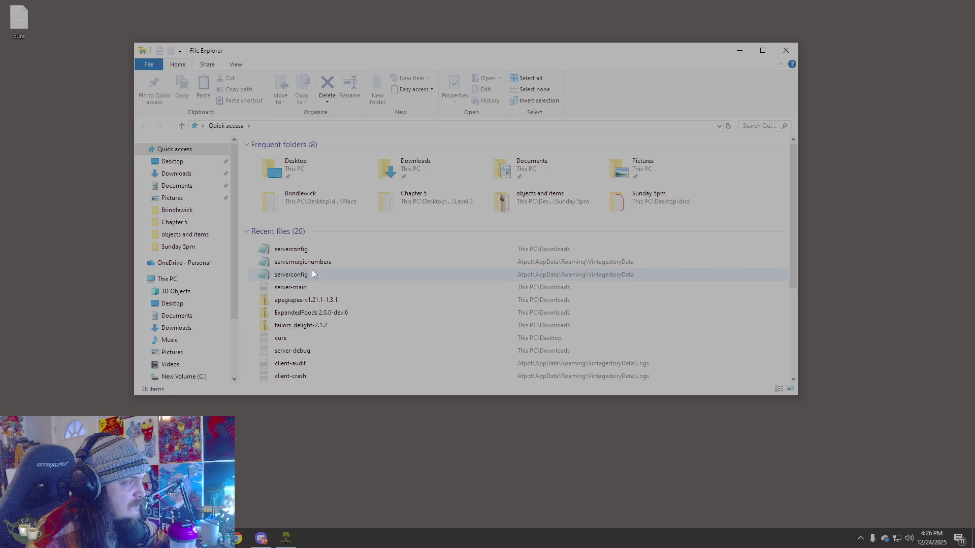
double_click(312, 275)
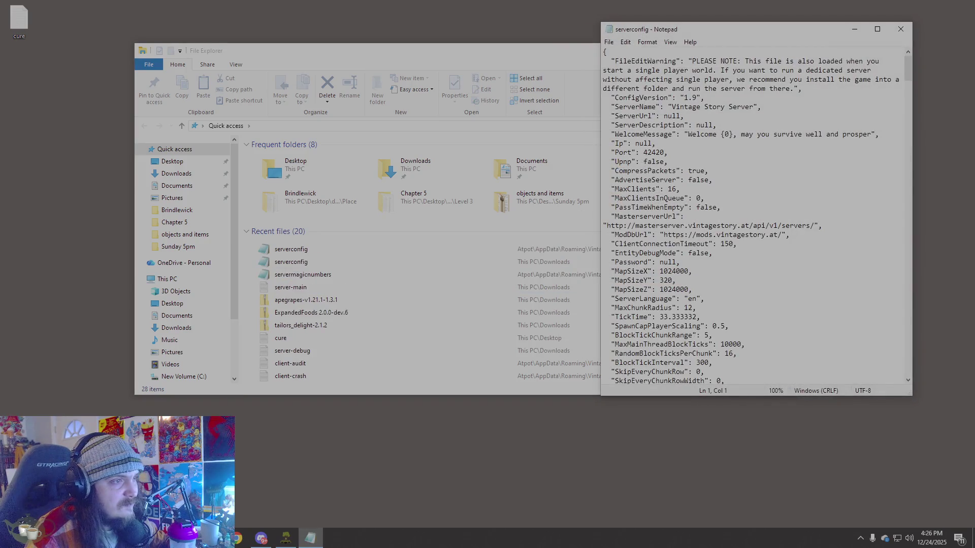
scroll(762, 212, down, 4)
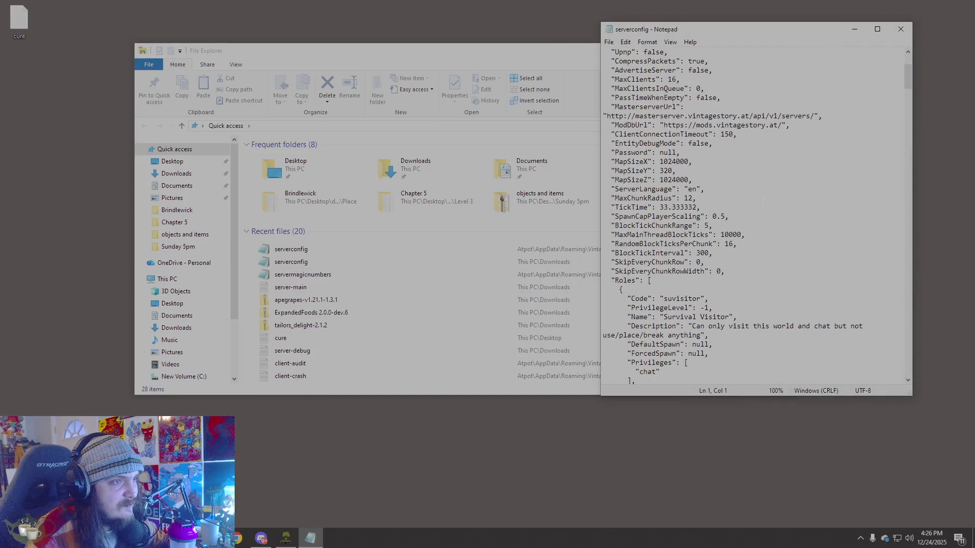
key(ctrl+f)
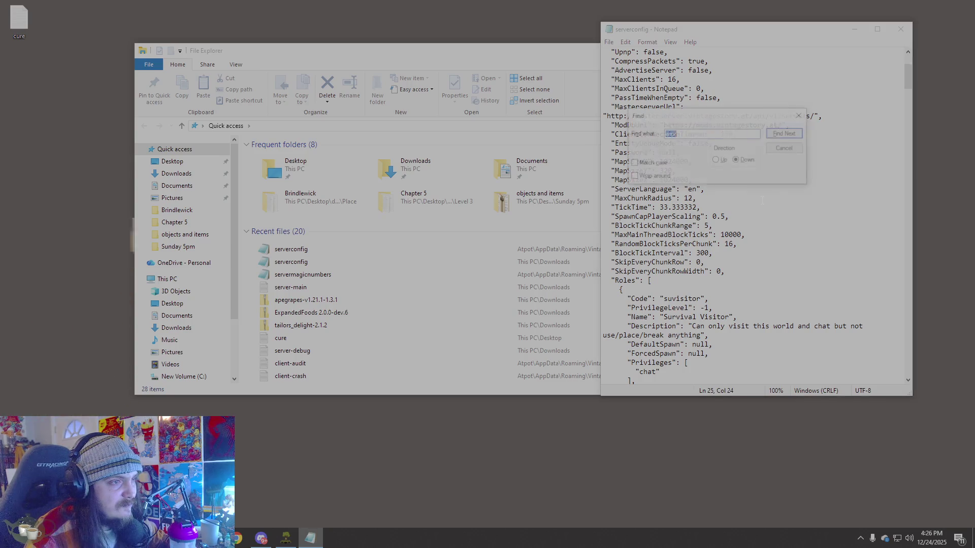
- Search serverconfig for 'sandgravel' and select the blockGravity line reading sandgravelsoil
text(sandgravel)
click(795, 134)
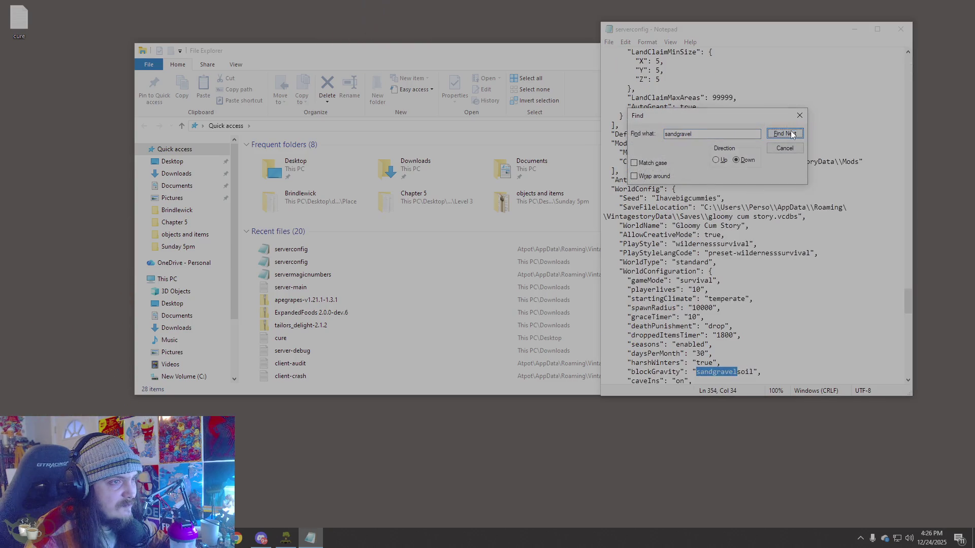
scroll(756, 331, down, 1)
drag(754, 344, 631, 345)
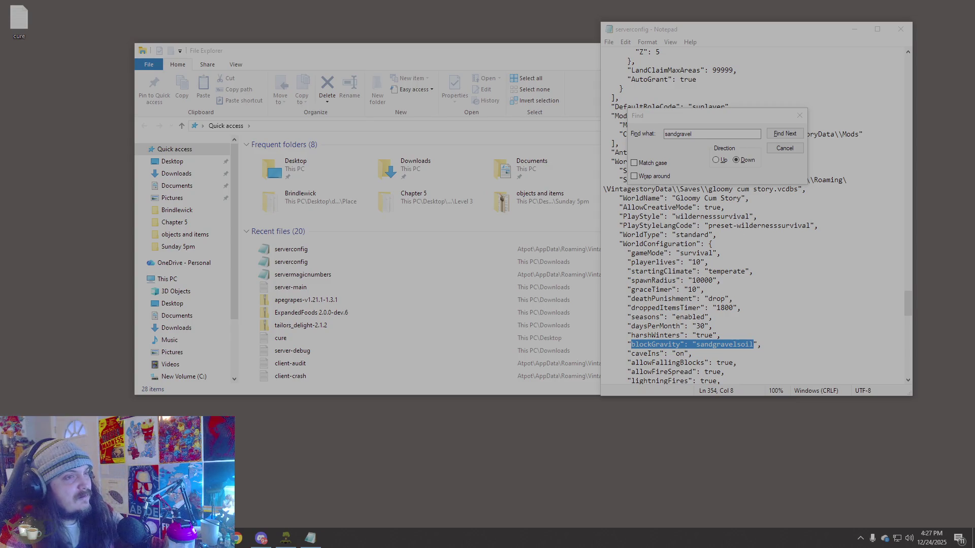
- Dismiss the search box, close serverconfig, and bring Vintage Story back to the front
click(784, 149)
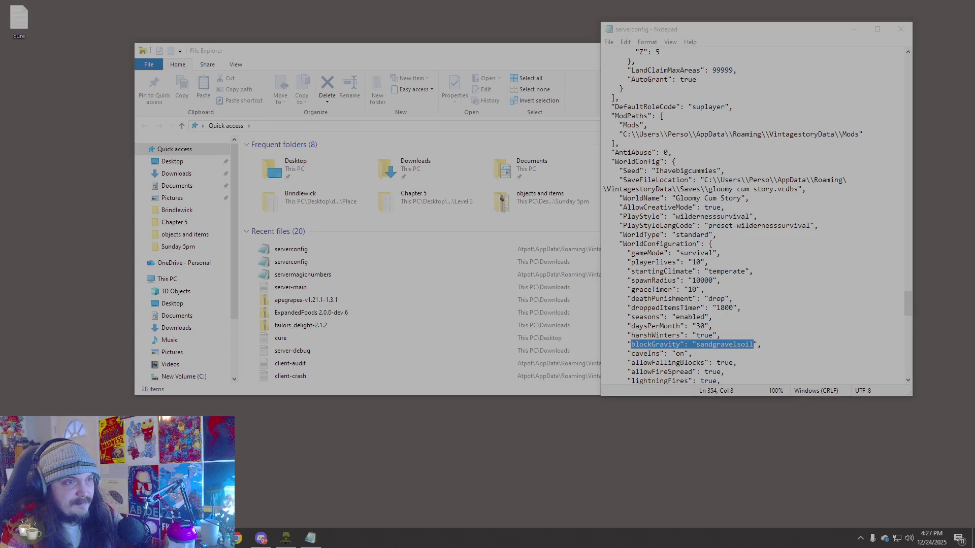
click(906, 33)
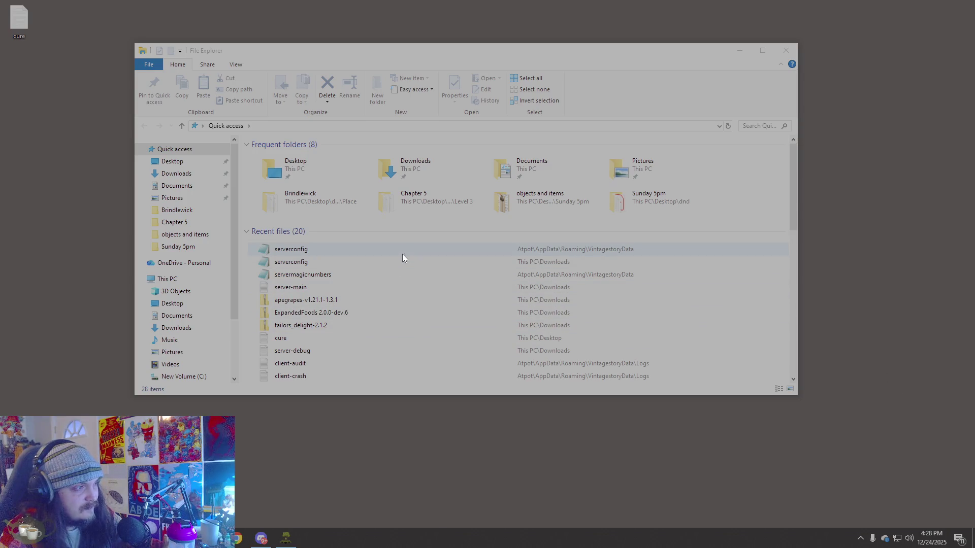
click(288, 544)
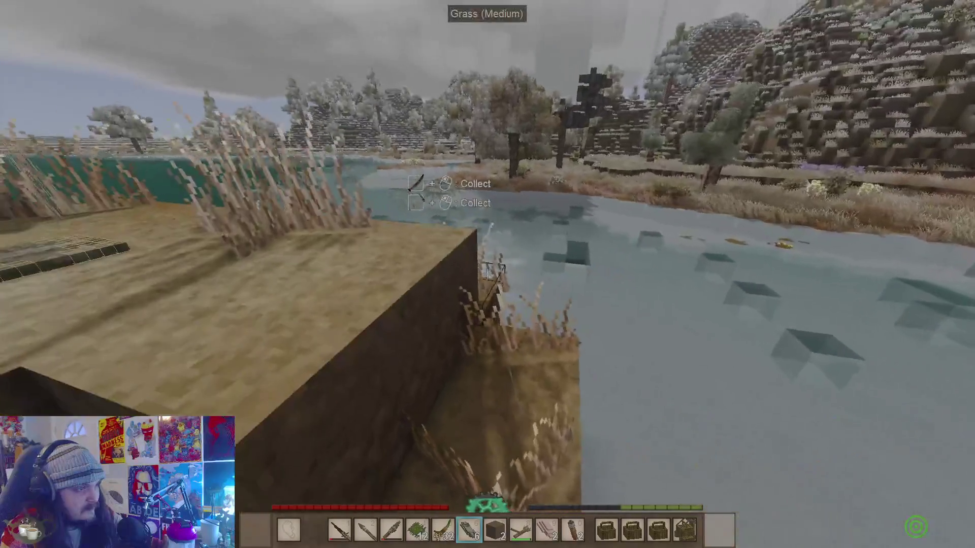
- Open the chat panel, then exit it to resume play at the lakeshore
key(t)
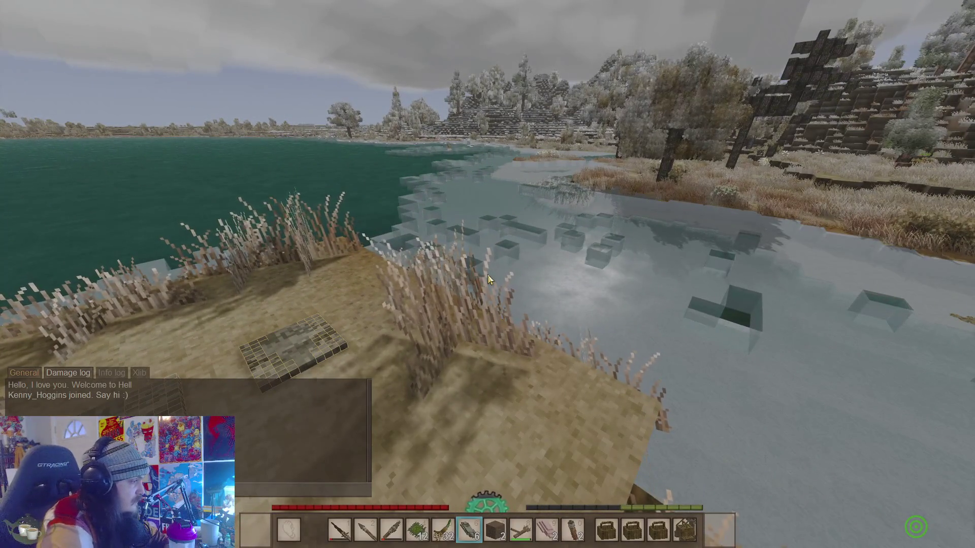
key(Escape)
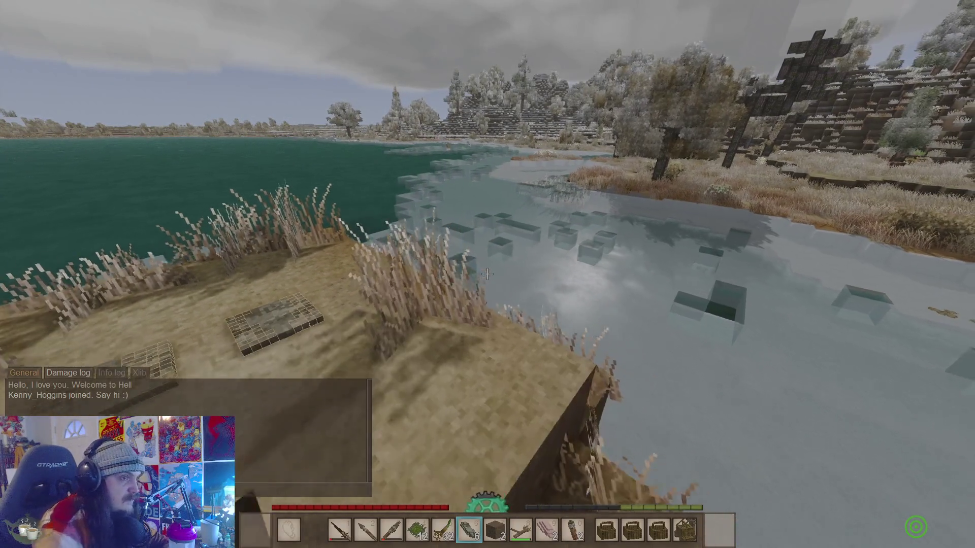